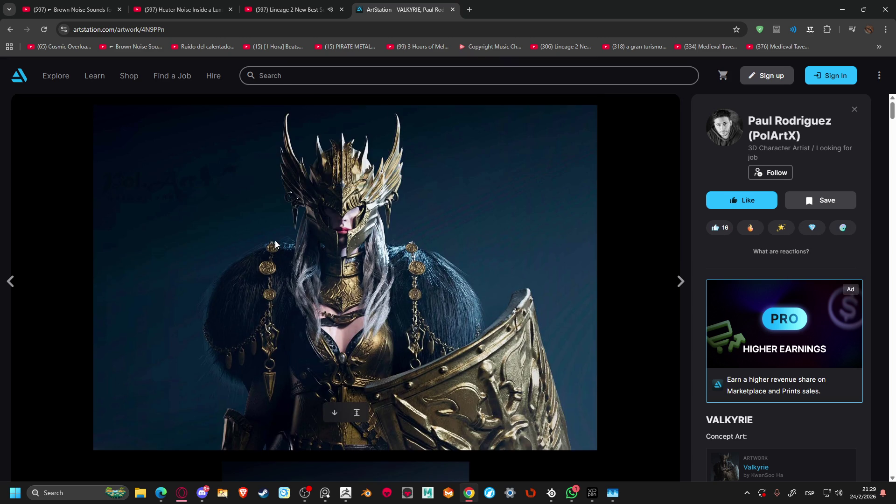
Browse down through the VALKYRIE images, then move on to the Cat Tabby artwork
scroll(276, 240, "down", 10)
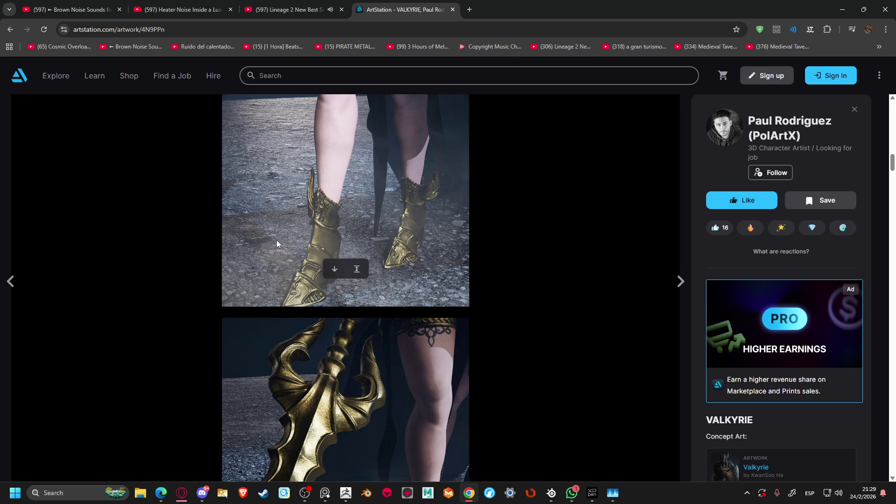
scroll(276, 240, "down", 10)
scroll(277, 242, "down", 5)
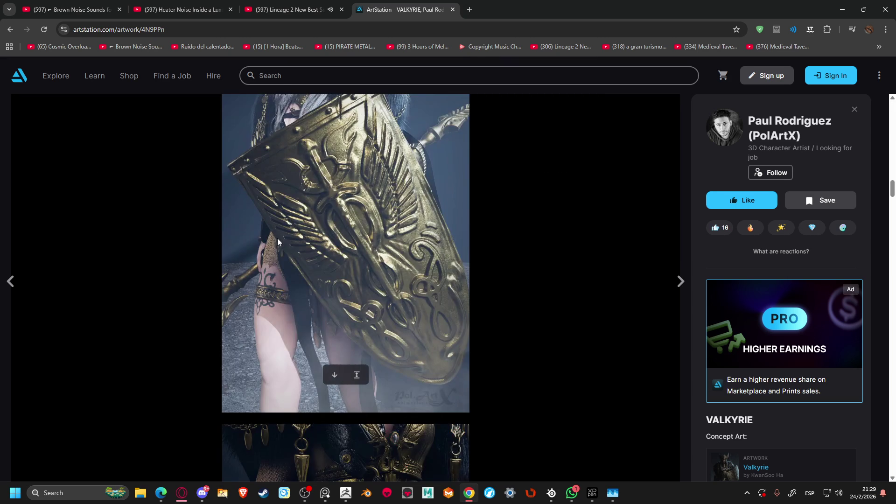
scroll(277, 242, "down", 15)
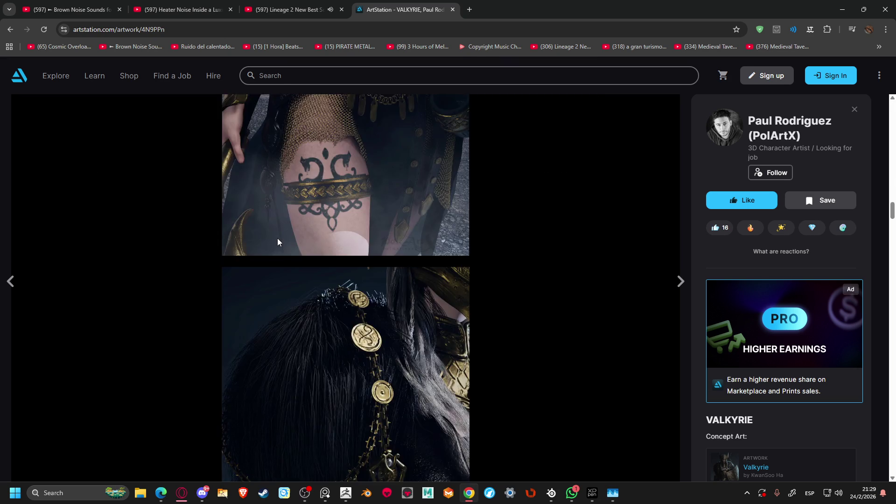
scroll(277, 240, "down", 10)
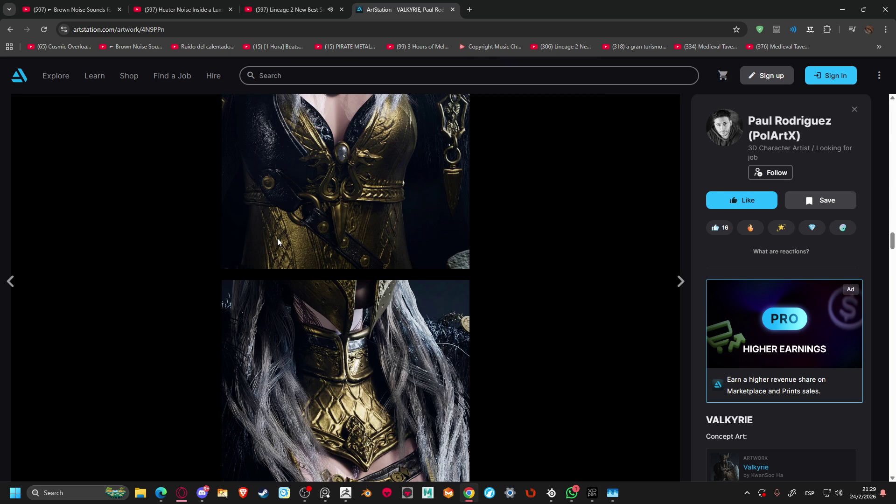
scroll(277, 240, "down", 4)
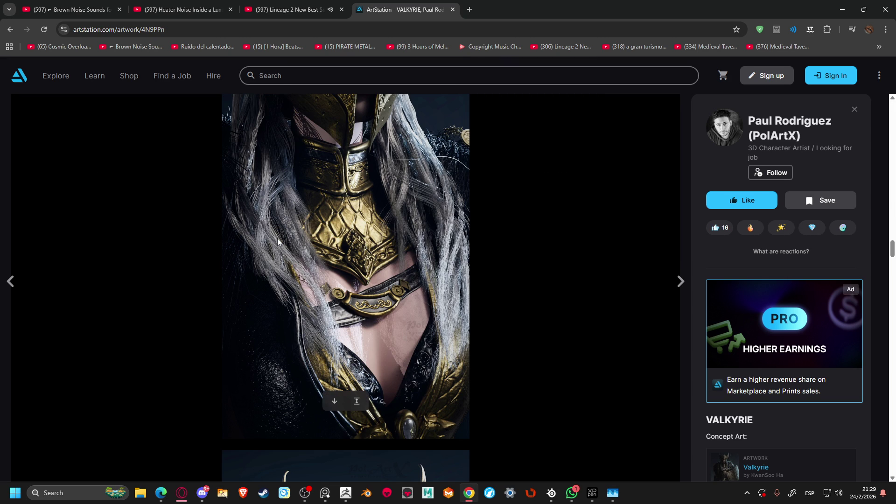
scroll(394, 227, "down", 5)
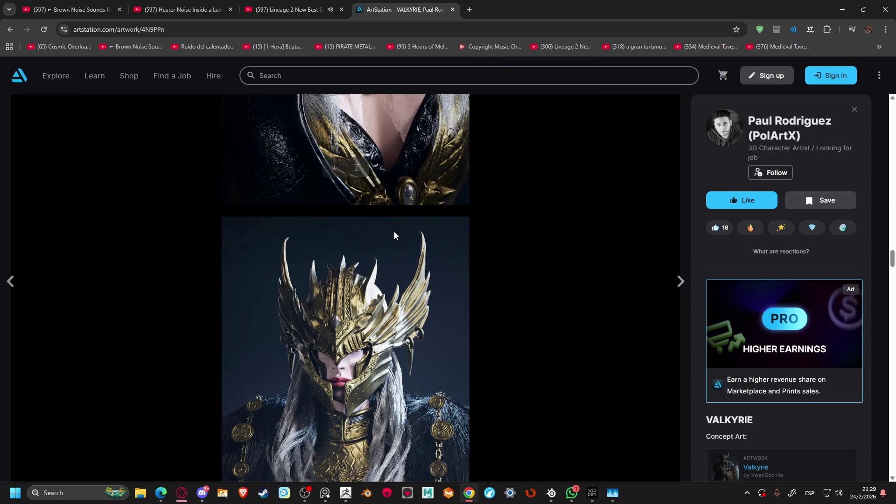
scroll(394, 231, "down", 10)
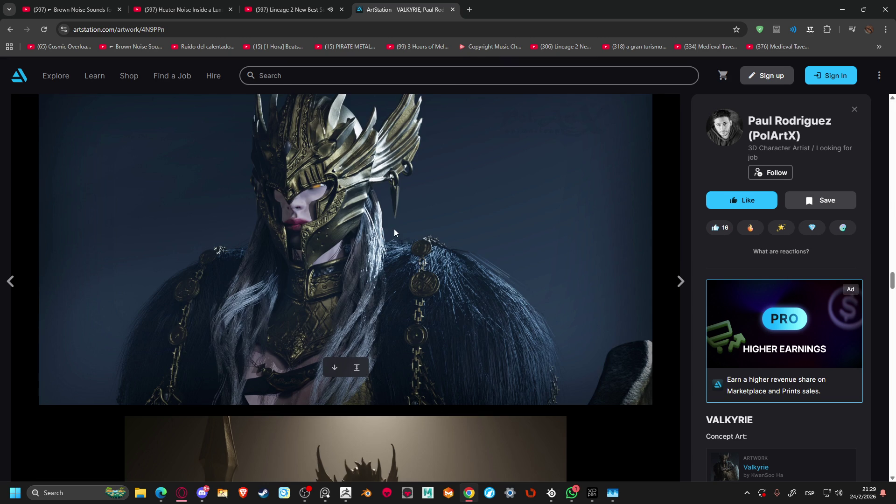
scroll(394, 229, "down", 15)
scroll(393, 228, "down", 15)
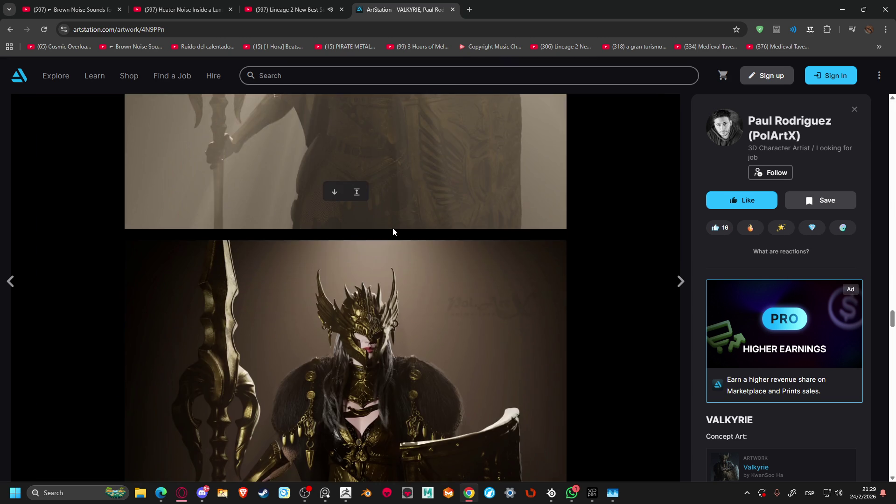
scroll(393, 226, "down", 10)
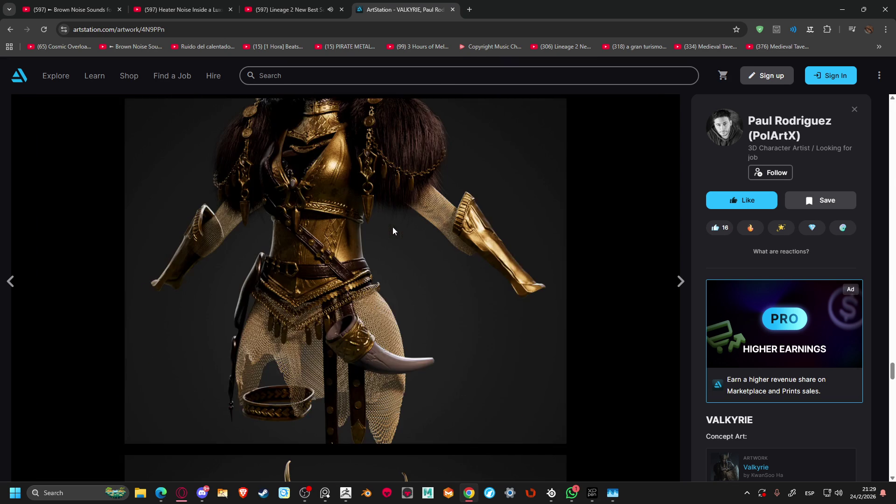
scroll(275, 240, "down", 12)
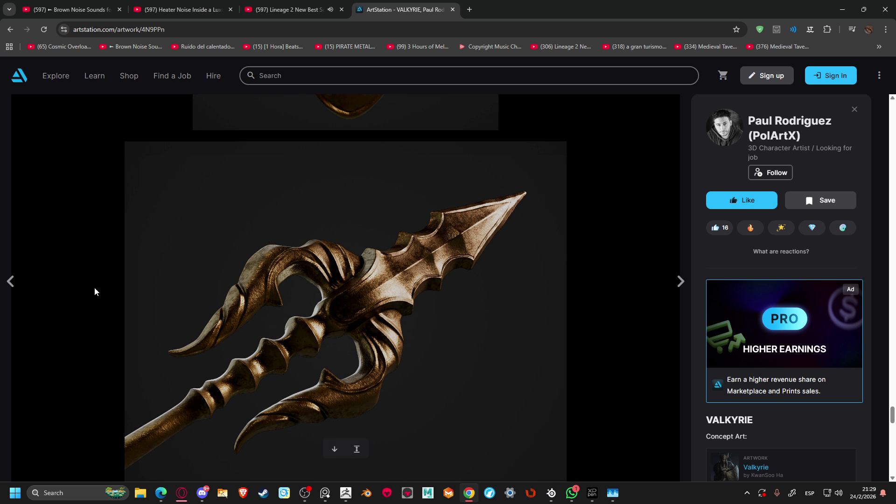
left_click(13, 280)
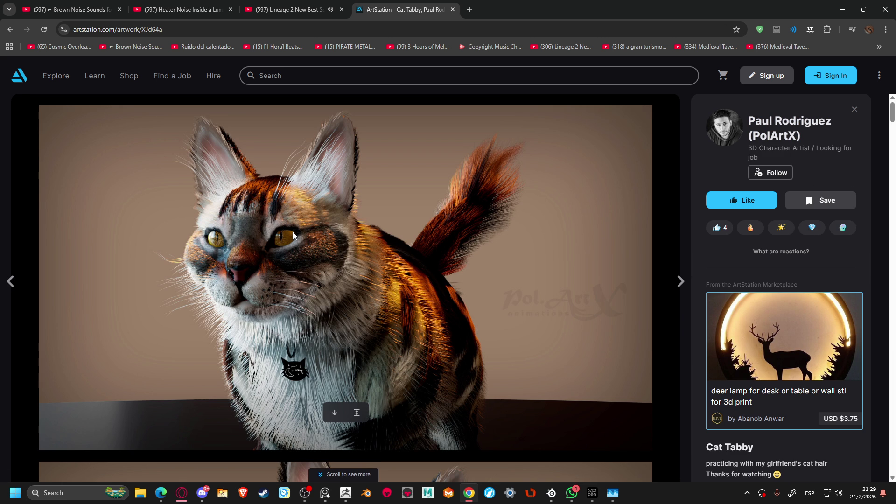
scroll(292, 232, "down", 4)
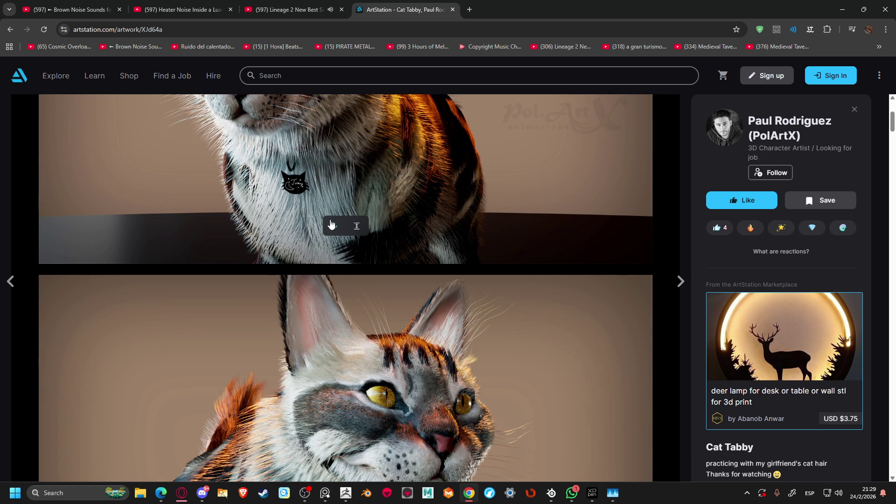
scroll(327, 224, "up", 3)
scroll(330, 219, "down", 7)
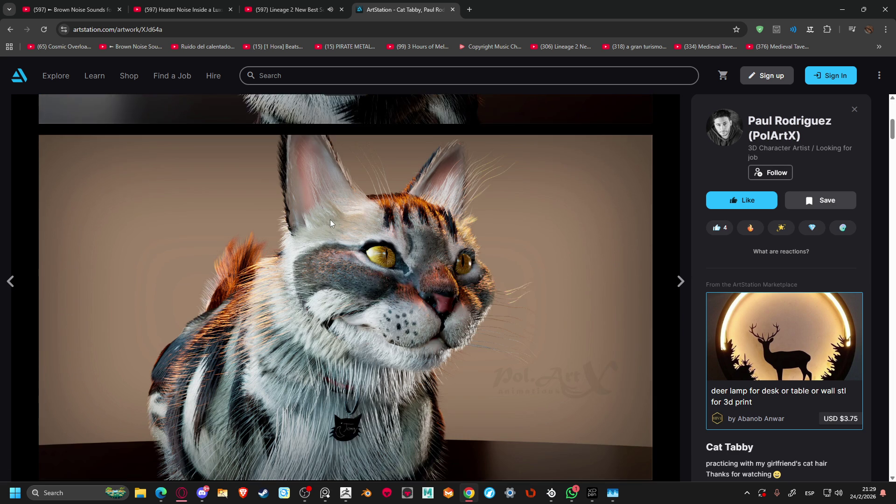
scroll(320, 213, "down", 1)
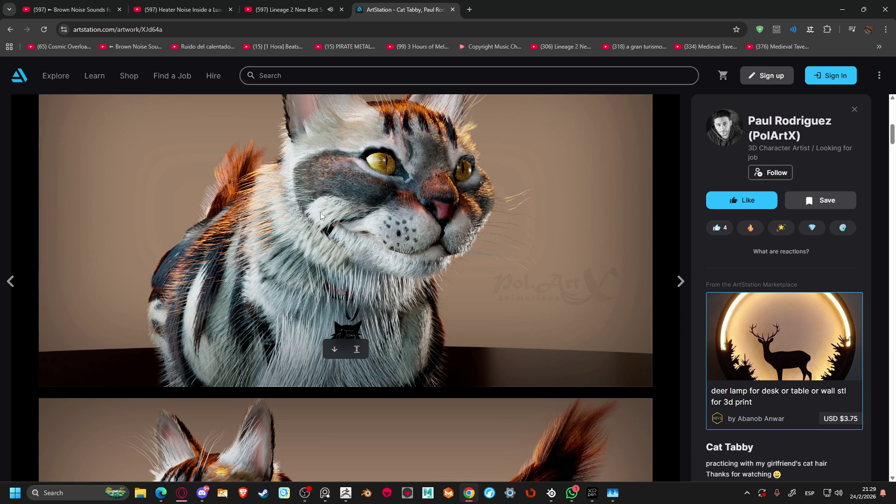
scroll(320, 212, "down", 5)
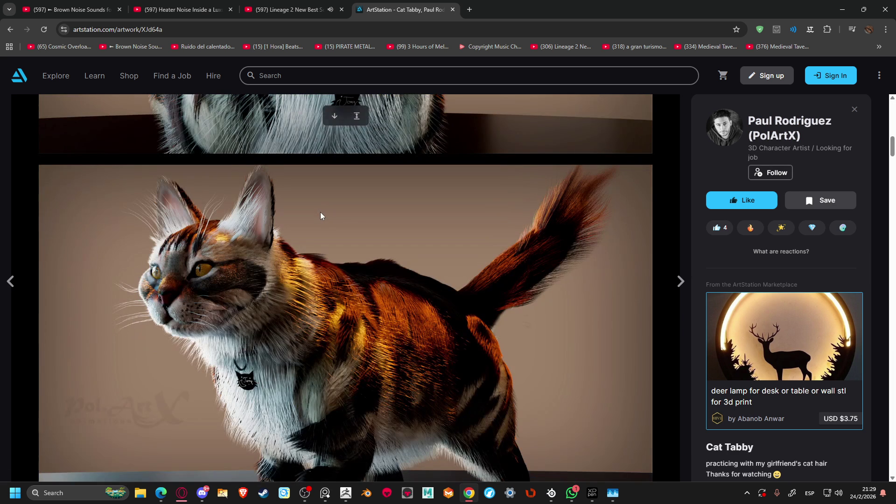
scroll(321, 212, "down", 8)
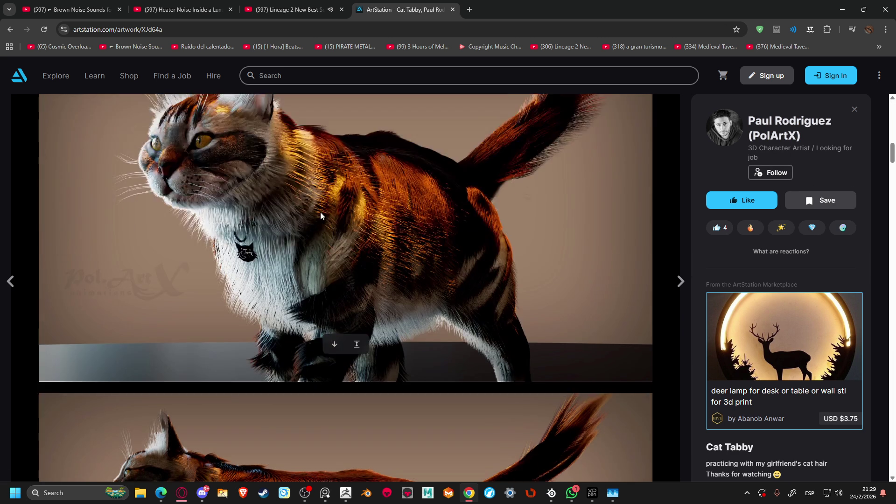
scroll(321, 212, "down", 15)
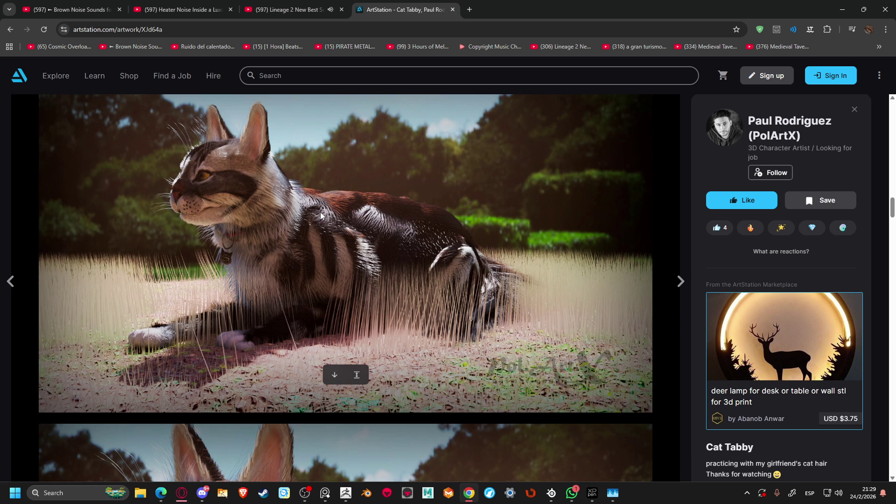
Open High Priestess of the Golden Veil and browse its hooded priestess renders
left_click(14, 285)
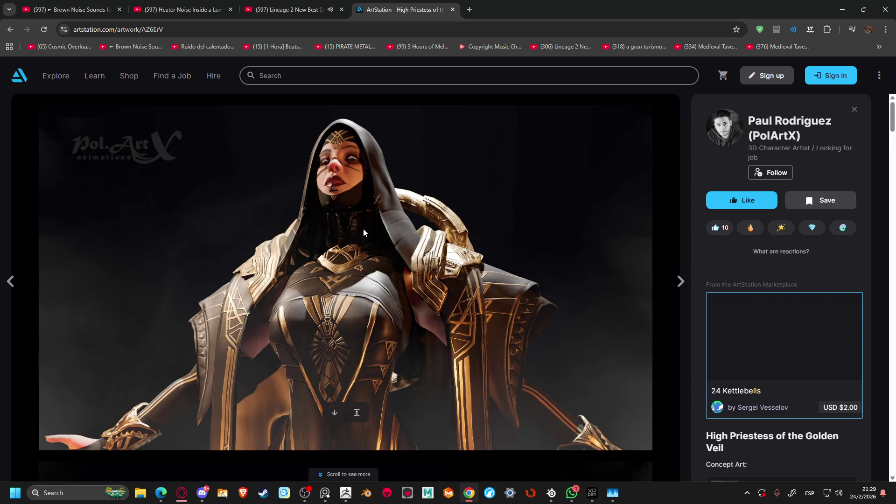
scroll(364, 229, "down", 3)
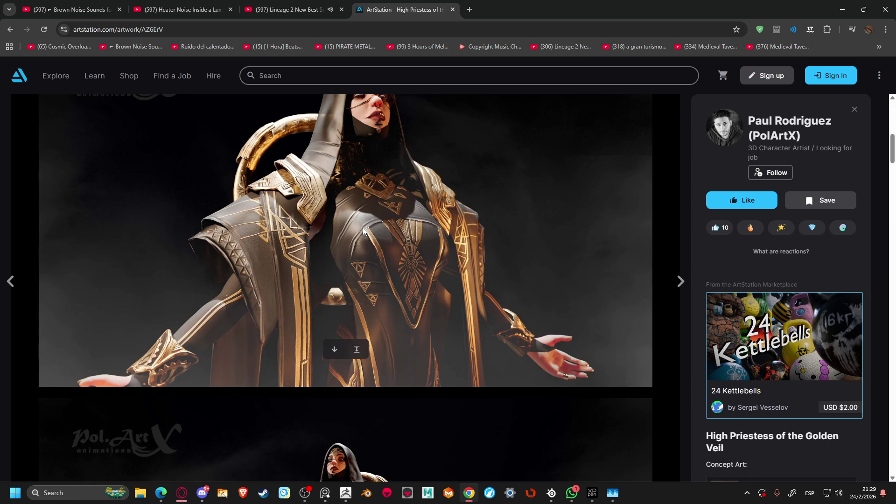
scroll(362, 228, "down", 15)
scroll(363, 227, "down", 10)
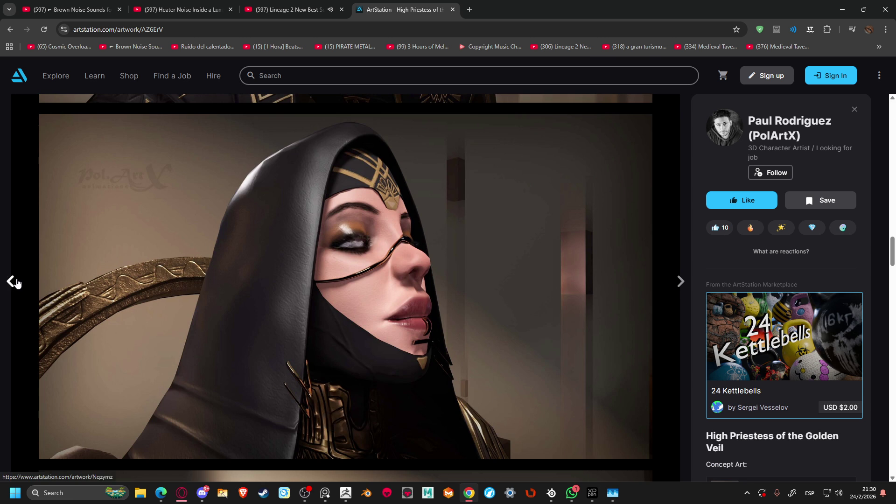
scroll(143, 251, "down", 10)
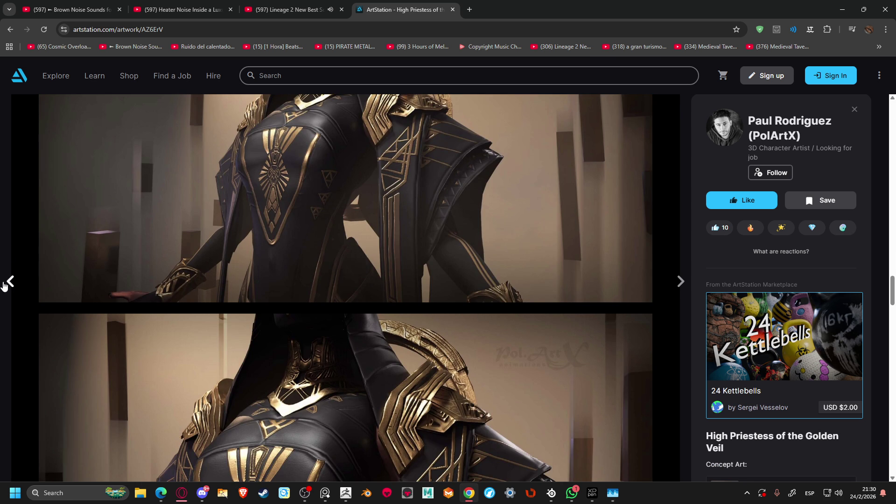
Open Nekros A and scroll to its Roughness, Wireframe 52 k tris and Albedo breakdown
left_click(5, 283)
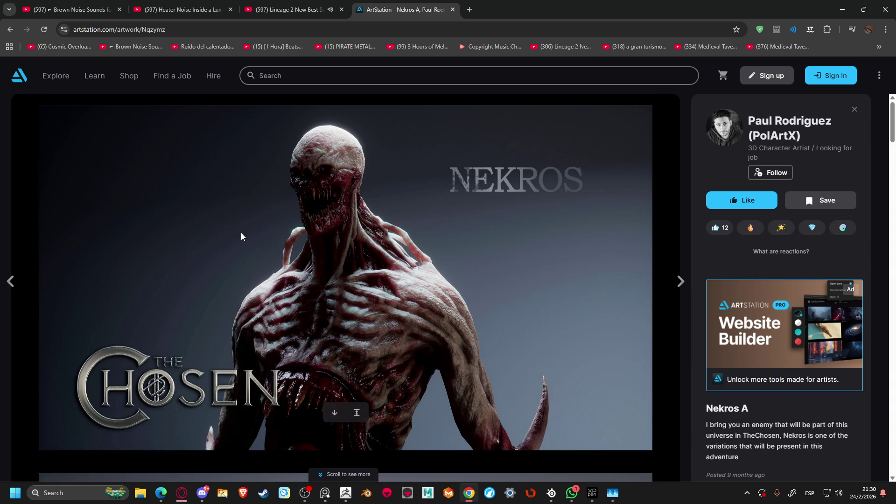
scroll(241, 233, "down", 20)
scroll(241, 231, "down", 20)
scroll(204, 223, "down", 9)
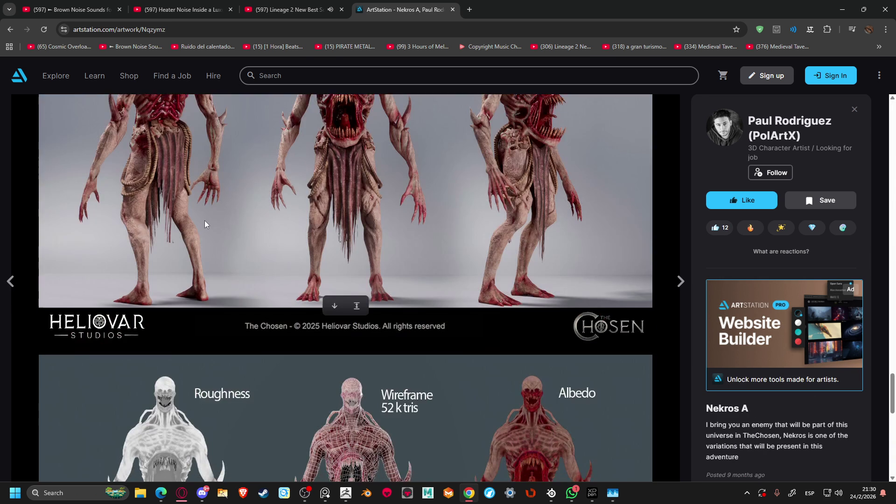
scroll(204, 224, "down", 5)
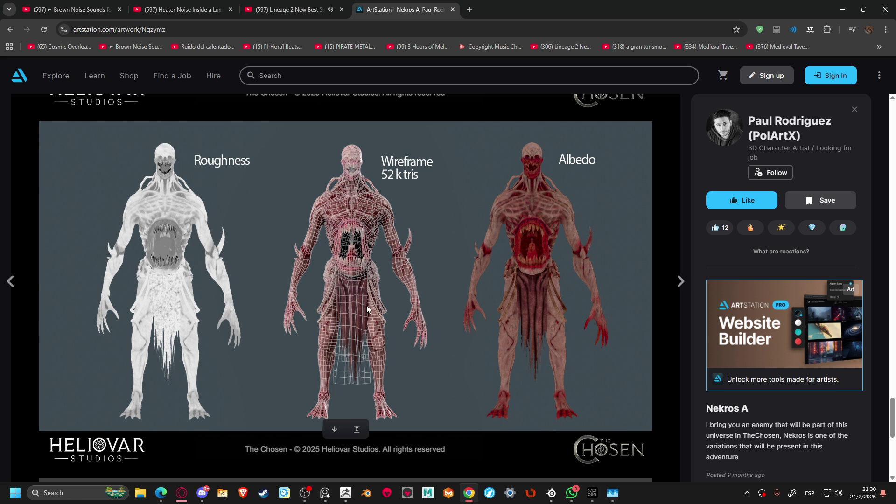
scroll(369, 333, "down", 7)
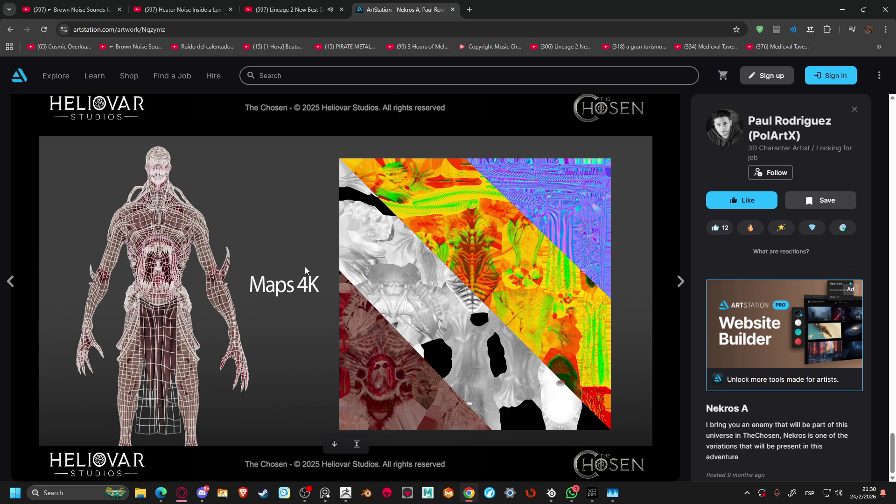
Open Nekros B and scroll past its 54 k tris wireframe breakdown to the Maps 4K image
left_click(14, 283)
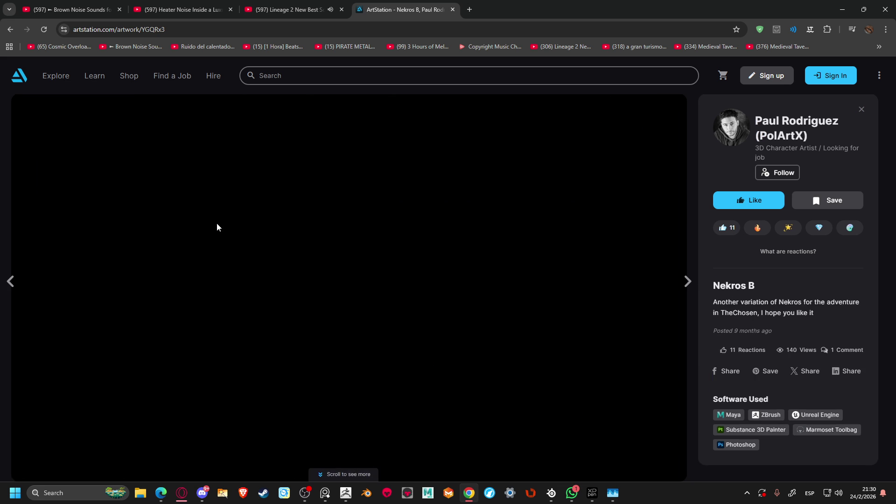
scroll(218, 222, "down", 20)
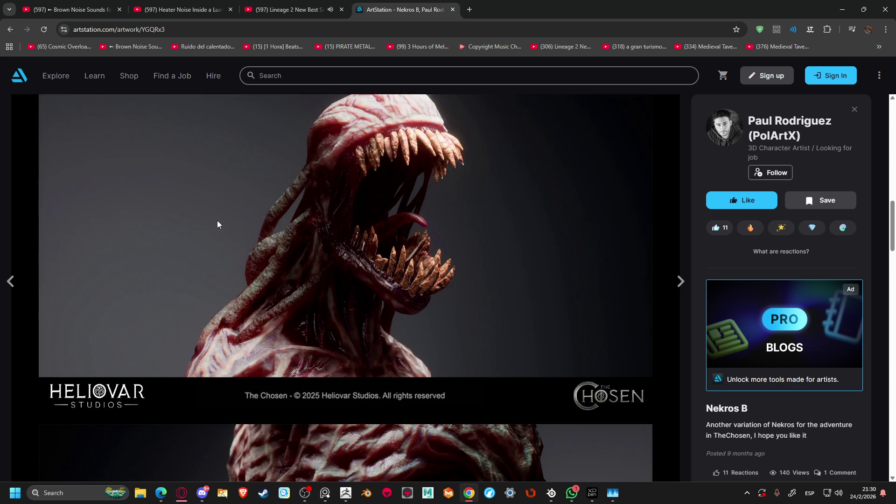
scroll(218, 219, "down", 15)
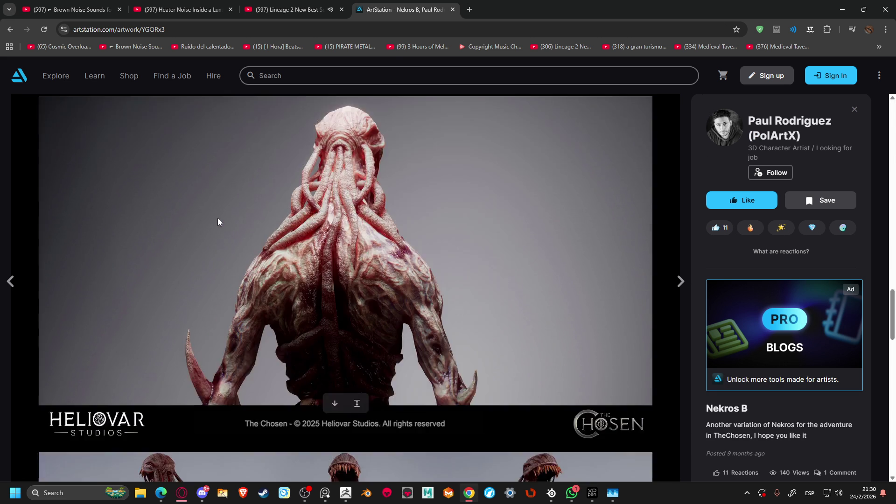
scroll(218, 221, "down", 5)
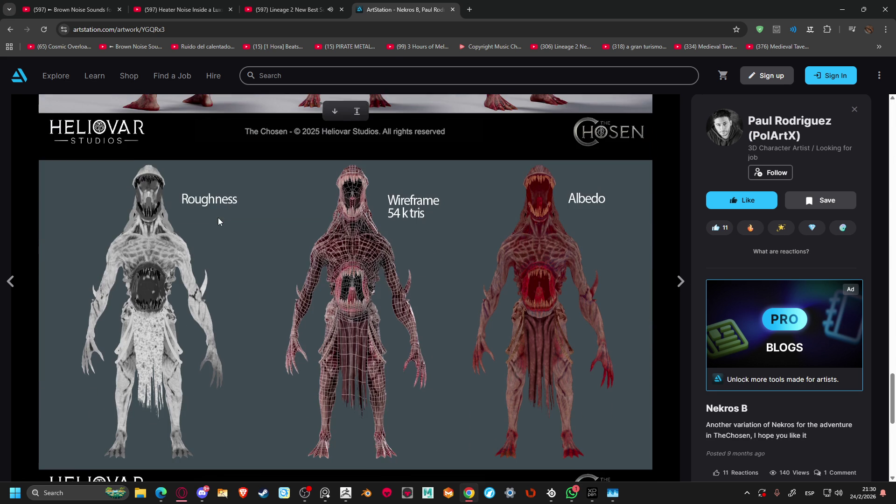
scroll(219, 222, "down", 8)
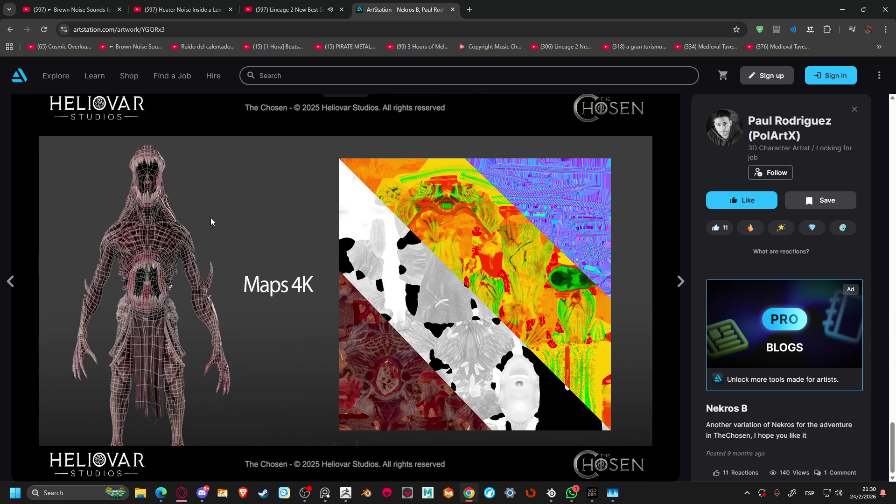
Open the Fragmented Male artwork and look through its renders
left_click(21, 280)
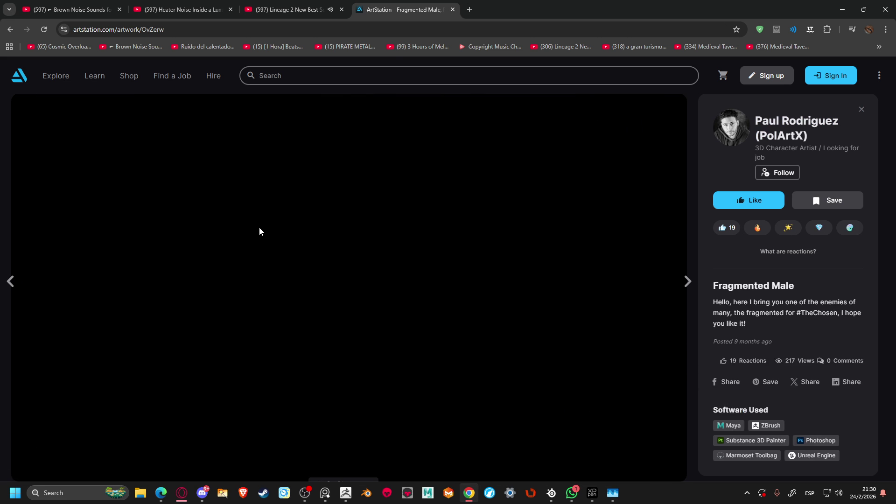
scroll(259, 228, "down", 10)
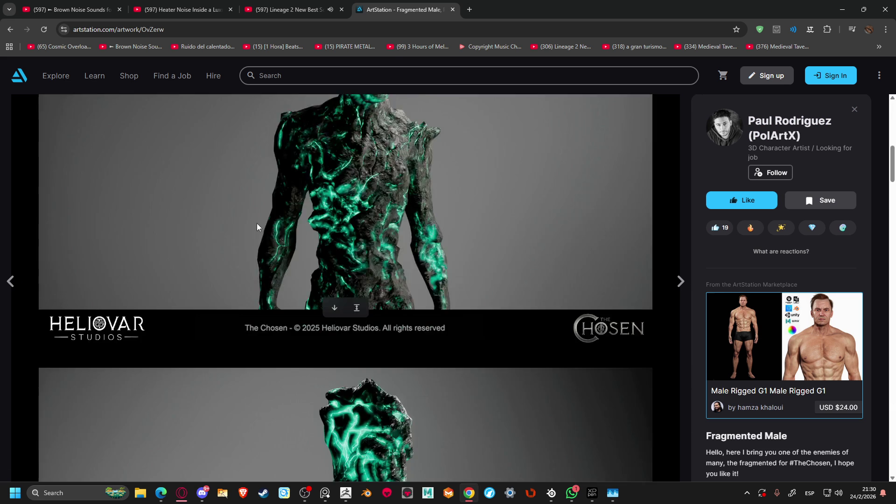
scroll(257, 227, "down", 6)
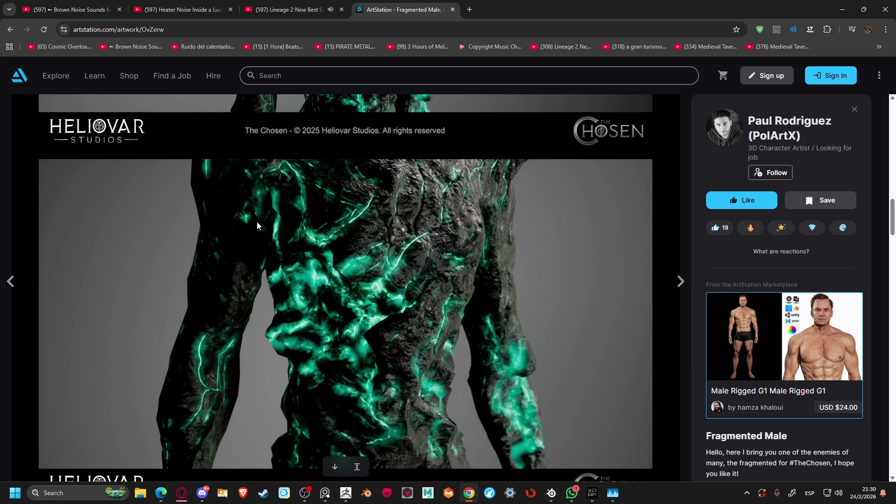
scroll(257, 225, "down", 20)
scroll(257, 226, "up", 4)
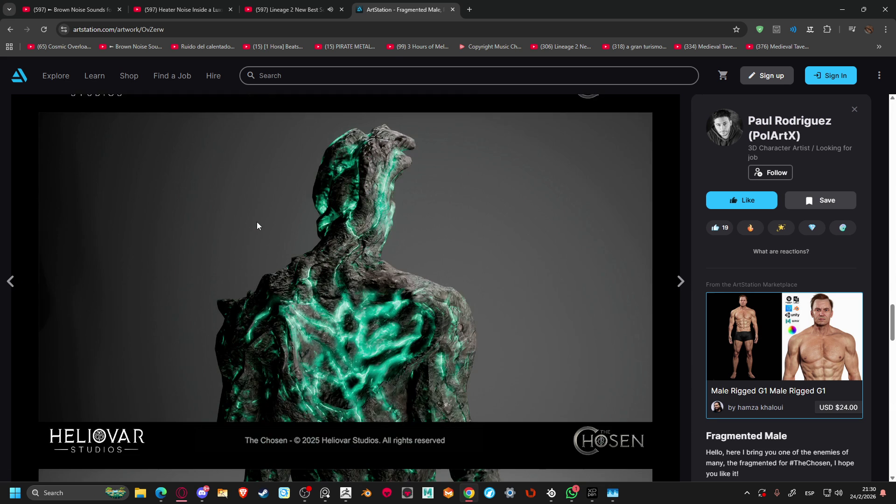
scroll(257, 226, "down", 1)
Open Fragmented Female and scroll through its green-veined creature renders
left_click(10, 282)
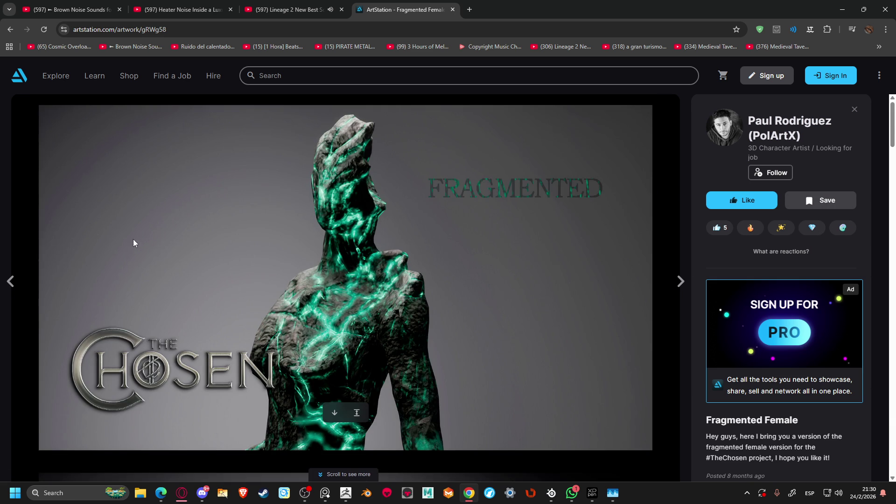
scroll(215, 229, "down", 10)
scroll(215, 232, "down", 7)
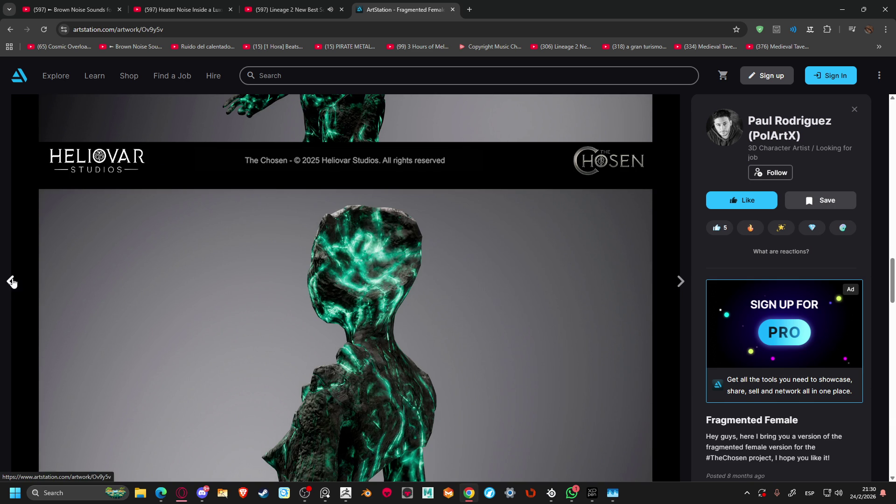
Open Pegacorn and browse its winged armoured horse renders
left_click(10, 281)
scroll(192, 237, "down", 8)
scroll(191, 234, "down", 15)
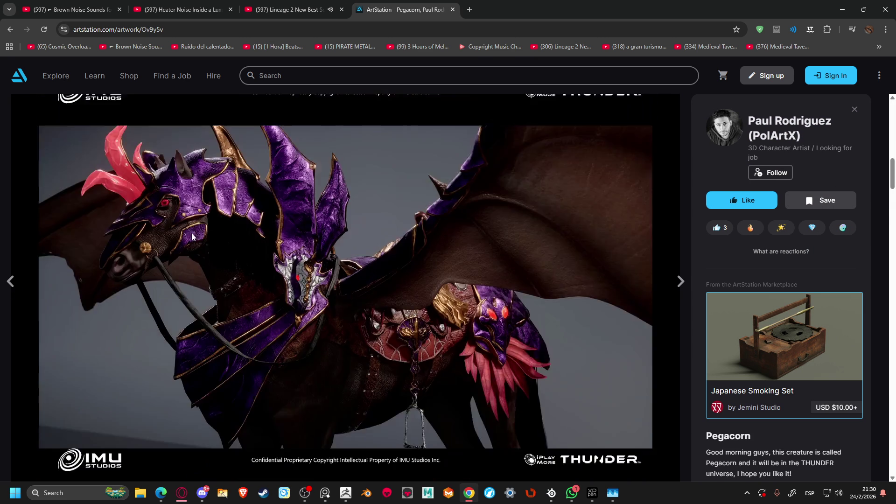
scroll(191, 236, "down", 2)
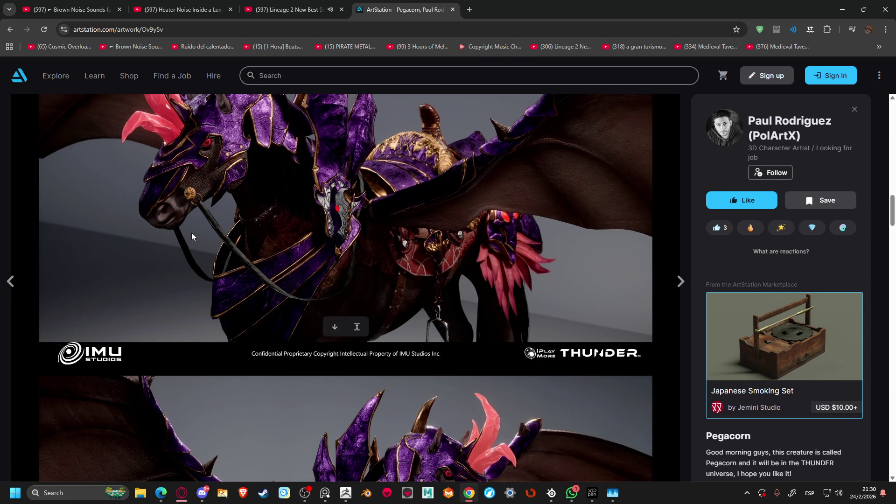
scroll(191, 233, "down", 9)
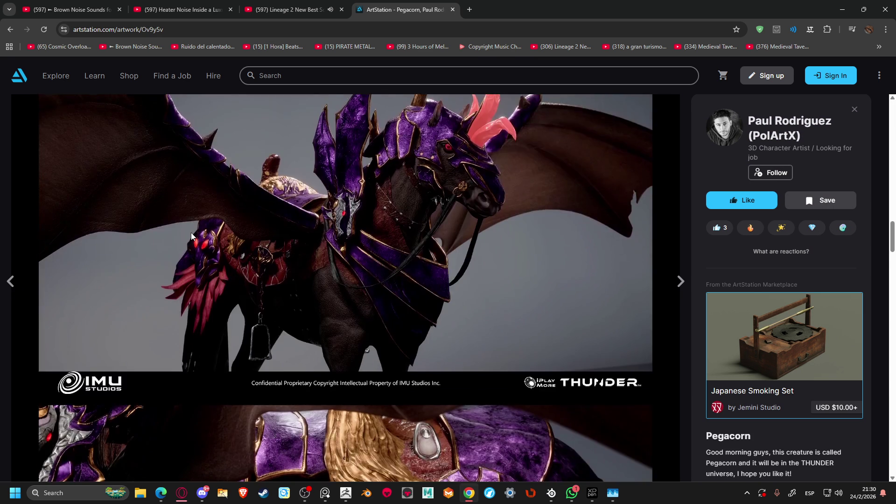
scroll(192, 232, "down", 5)
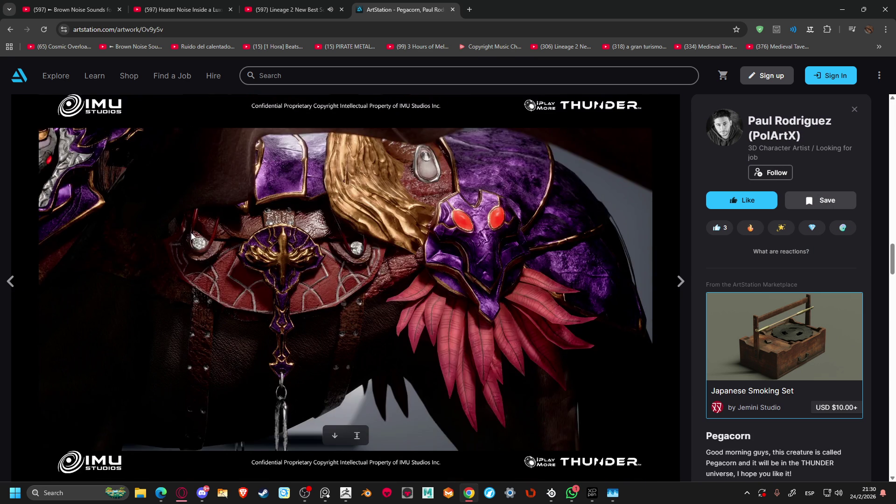
scroll(191, 233, "down", 8)
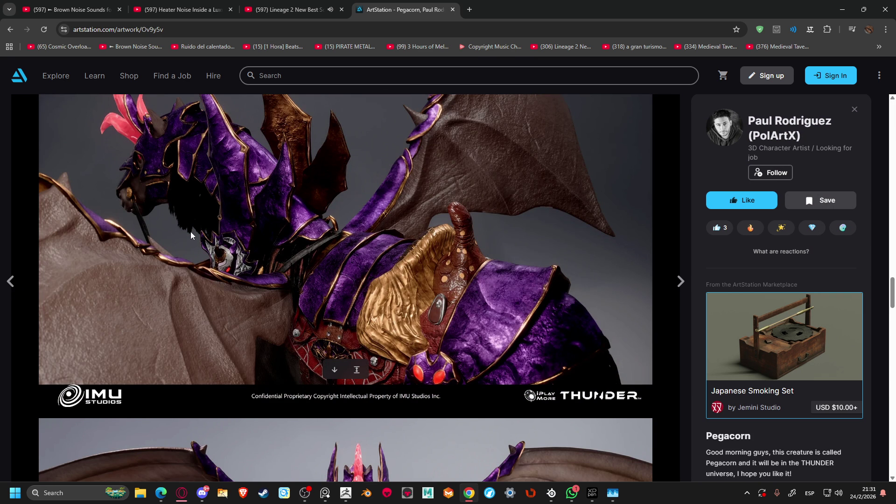
scroll(190, 232, "down", 7)
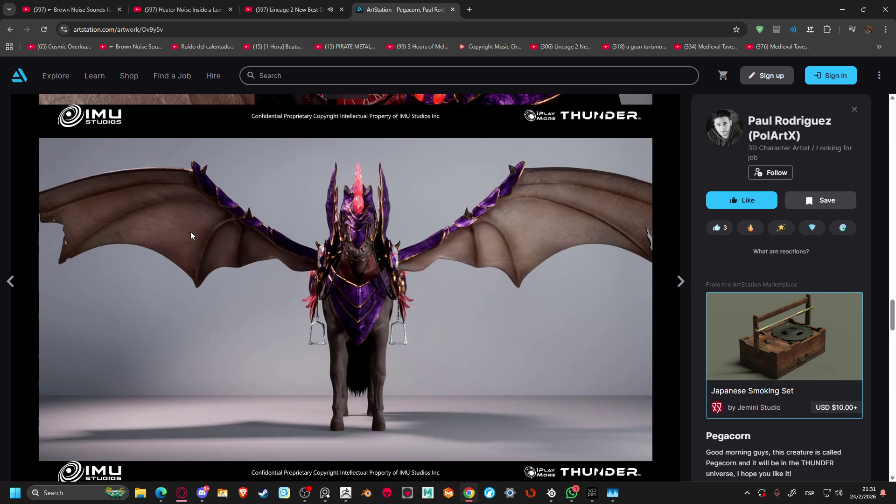
scroll(190, 231, "down", 1)
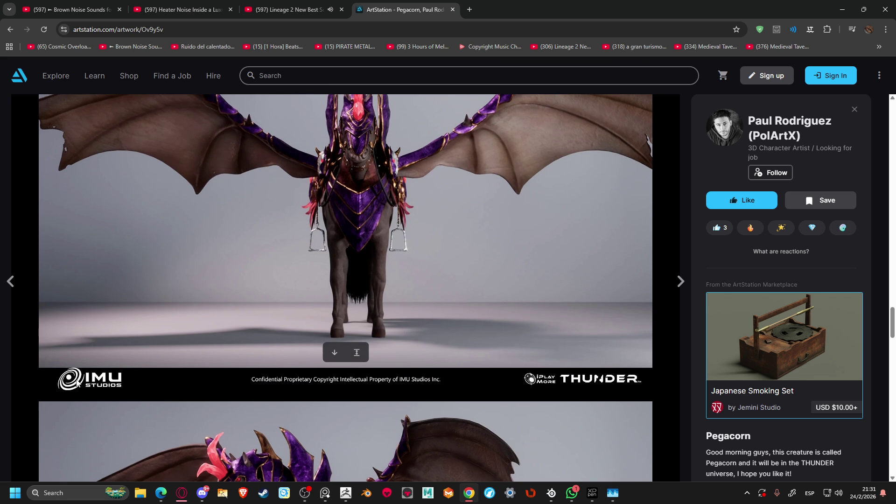
Continue down to the Pegacorn 128k tris wireframe and Maps 4K textures
mouse_move(87, 392)
scroll(189, 366, "down", 5)
scroll(189, 365, "down", 3)
scroll(189, 365, "up", 3)
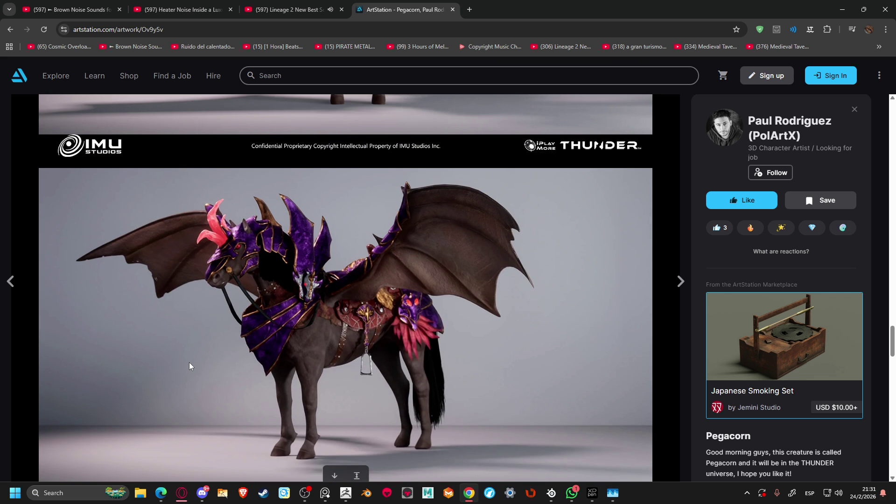
scroll(189, 363, "down", 9)
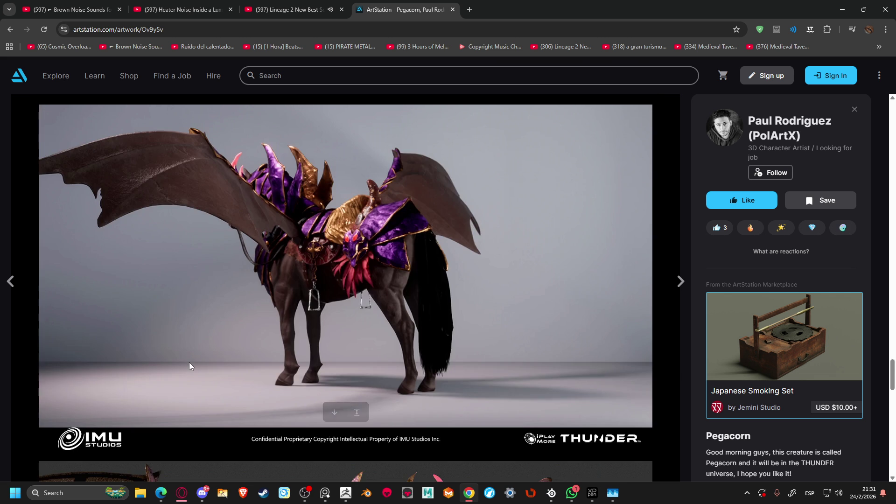
scroll(189, 362, "down", 18)
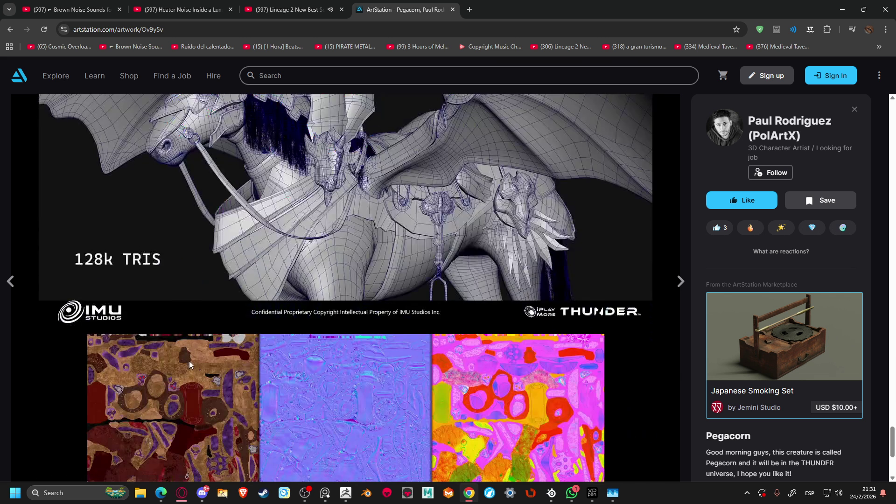
scroll(190, 360, "down", 4)
scroll(189, 361, "up", 7)
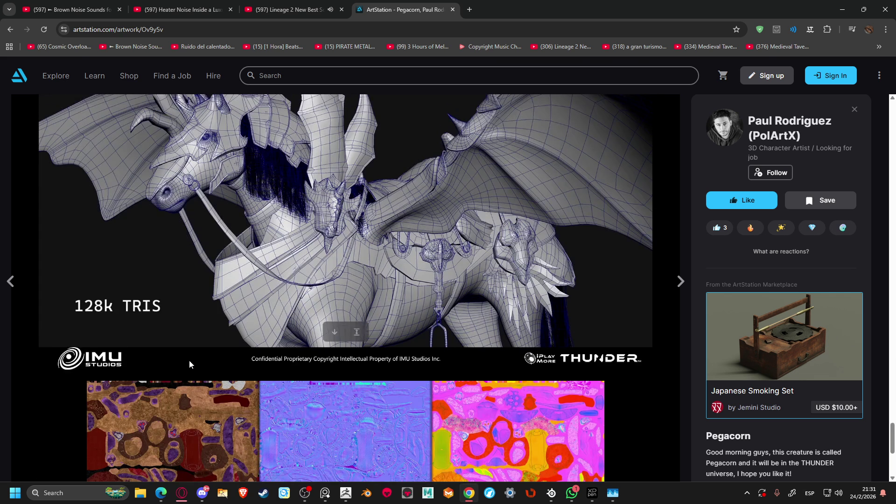
scroll(128, 354, "down", 7)
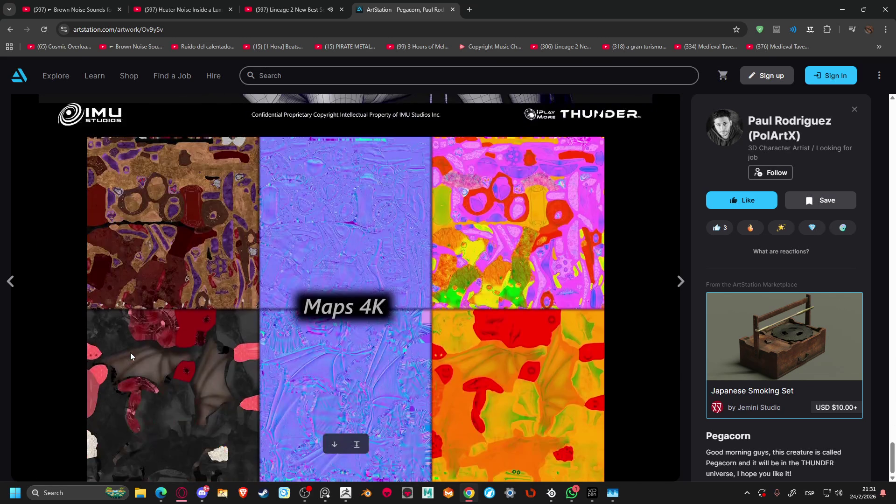
Browse The Ancients to its 48k tris wireframe and Maps 4k, then open Warrior of the Horde
left_click(18, 284)
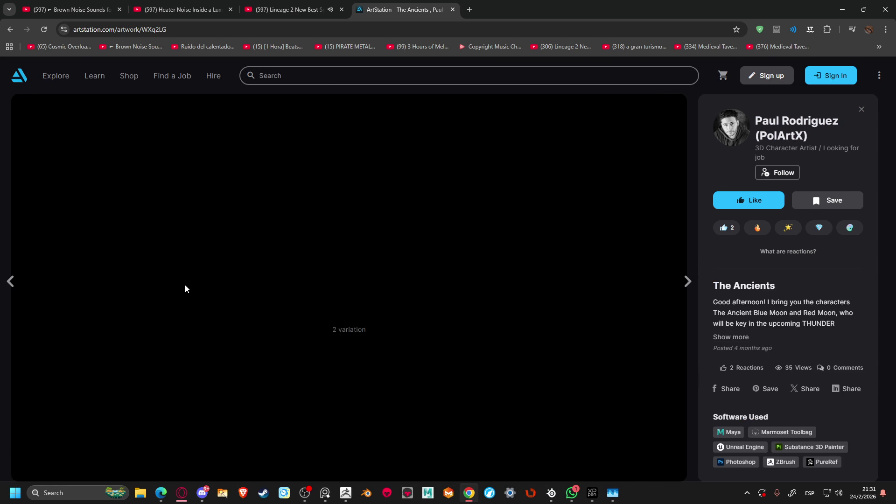
scroll(185, 289, "down", 8)
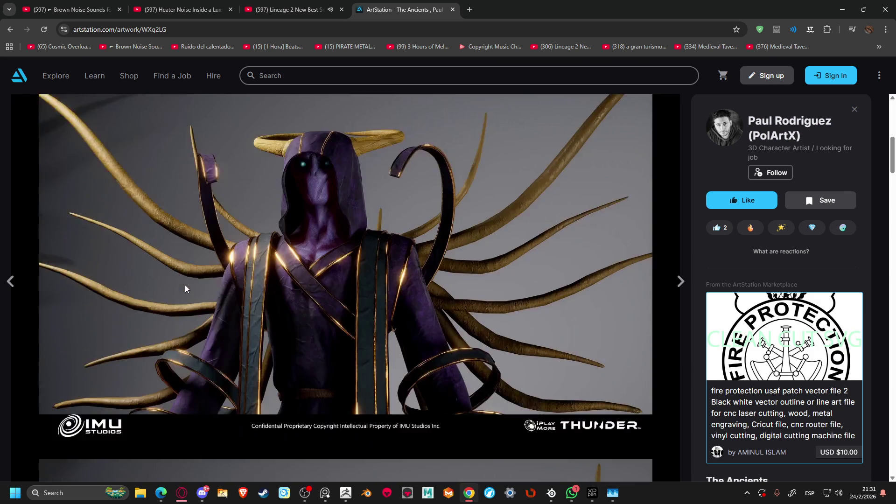
scroll(186, 285, "down", 10)
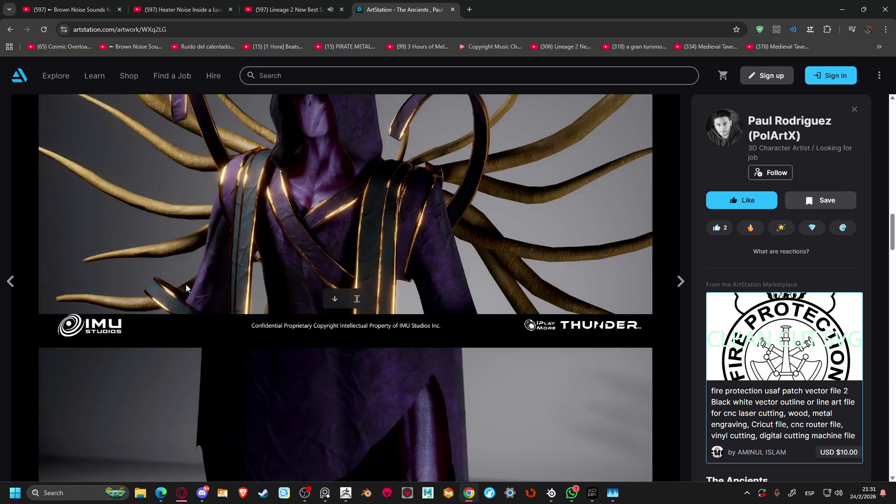
scroll(186, 284, "down", 20)
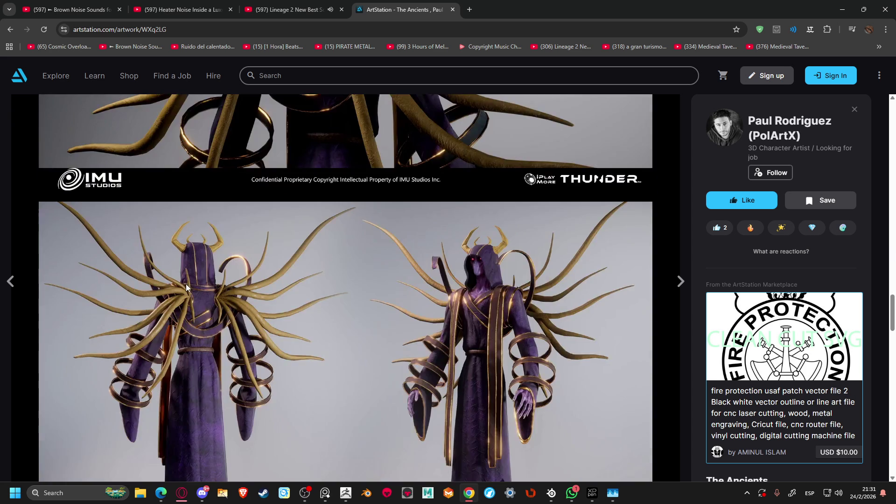
scroll(186, 285, "down", 18)
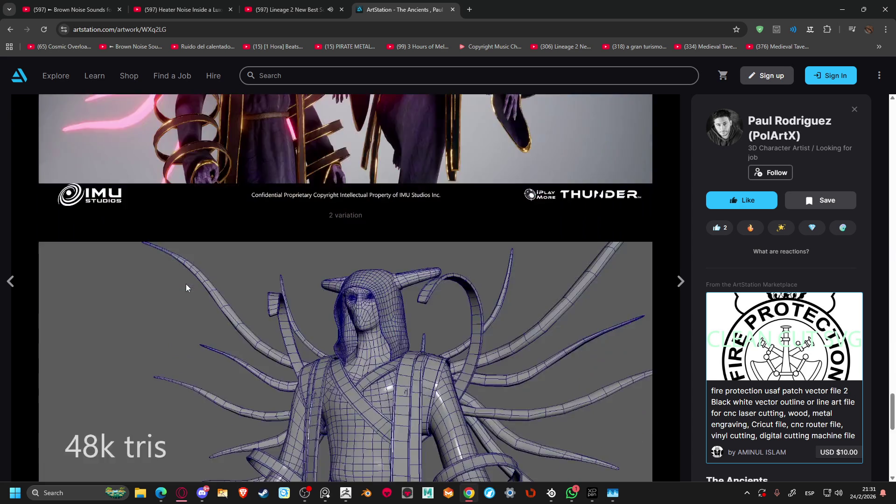
scroll(186, 285, "up", 4)
scroll(186, 285, "down", 5)
scroll(186, 284, "down", 3)
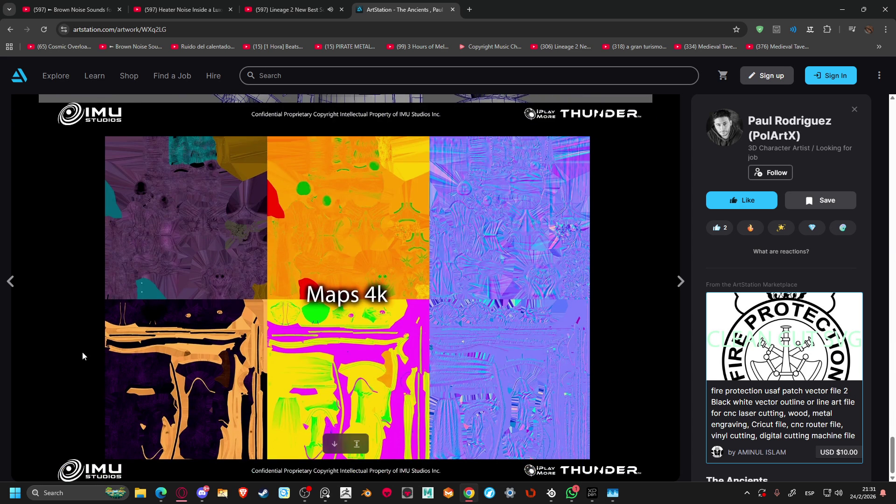
left_click(14, 282)
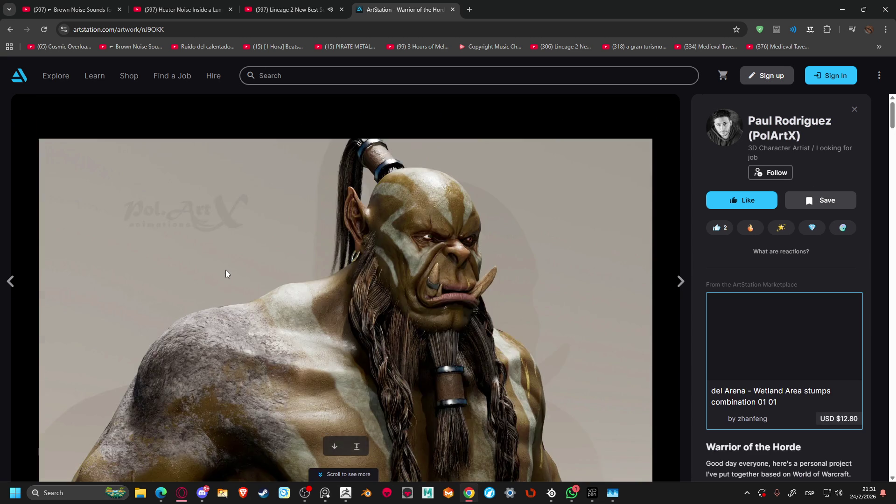
Scroll through the Warrior of the Horde renders and UV layouts
scroll(226, 271, "down", 6)
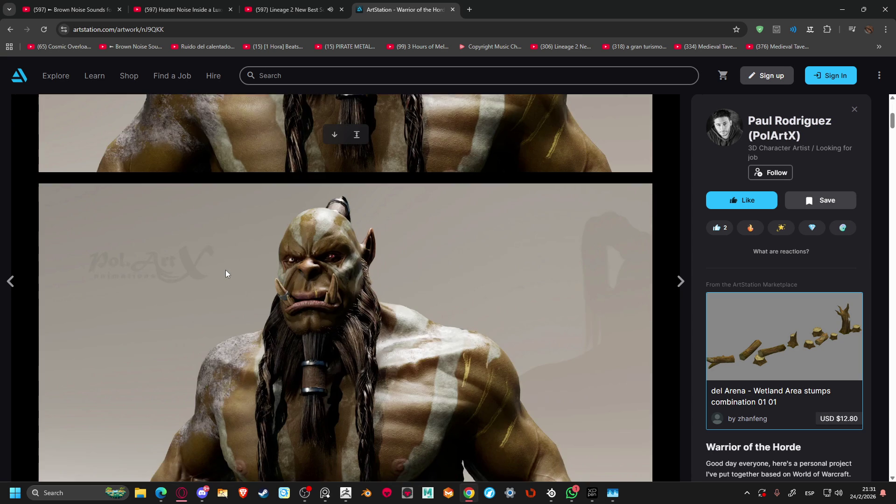
scroll(225, 270, "up", 3)
scroll(226, 271, "down", 15)
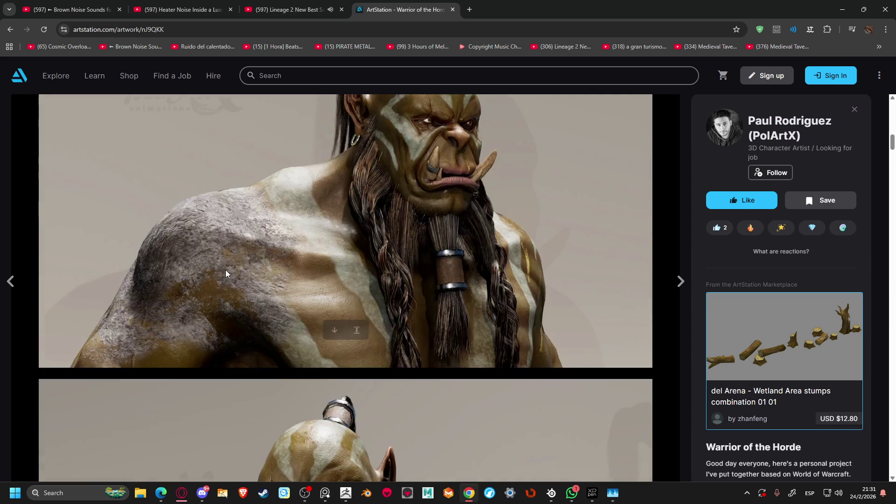
scroll(225, 273, "down", 12)
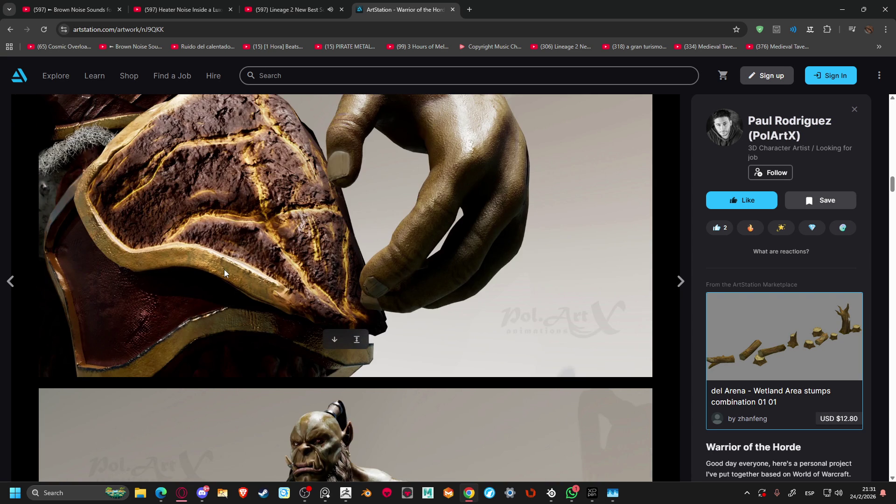
scroll(224, 271, "down", 6)
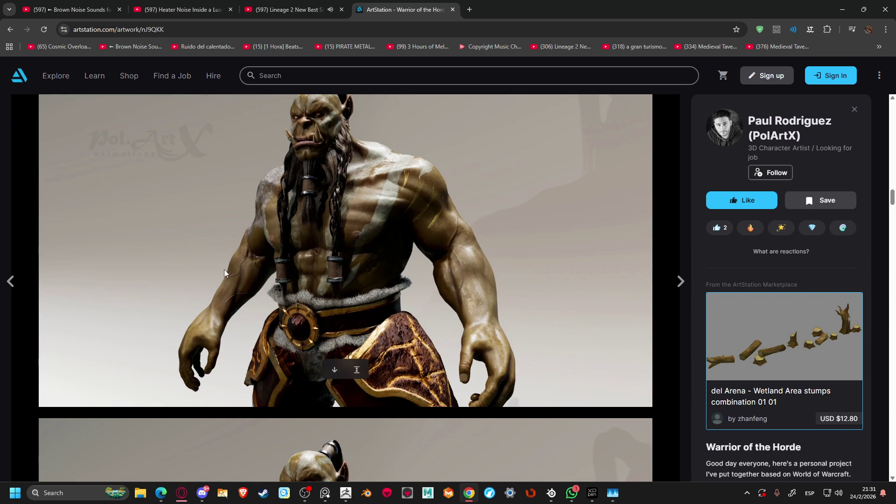
scroll(224, 270, "down", 2)
scroll(224, 270, "up", 2)
scroll(223, 267, "down", 7)
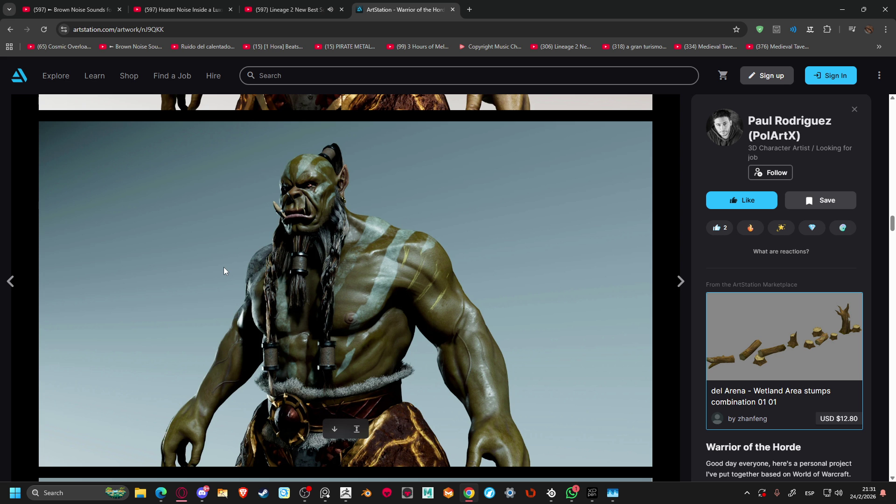
scroll(223, 267, "down", 8)
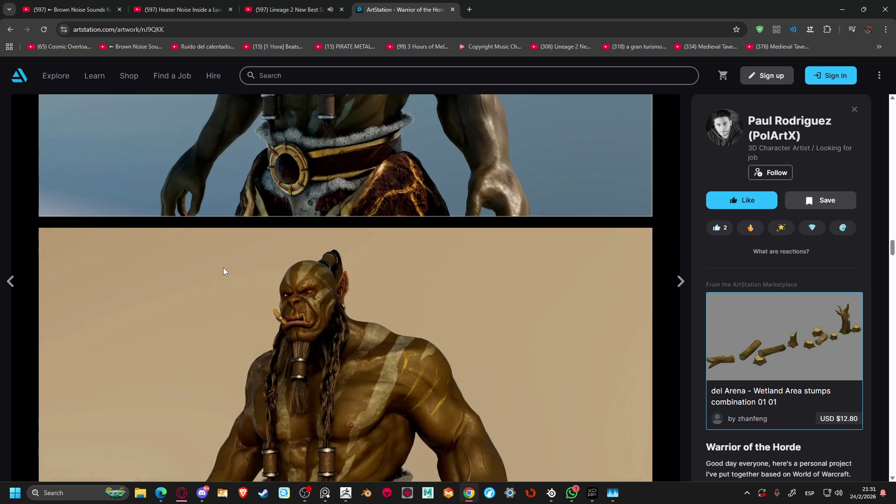
scroll(223, 268, "down", 20)
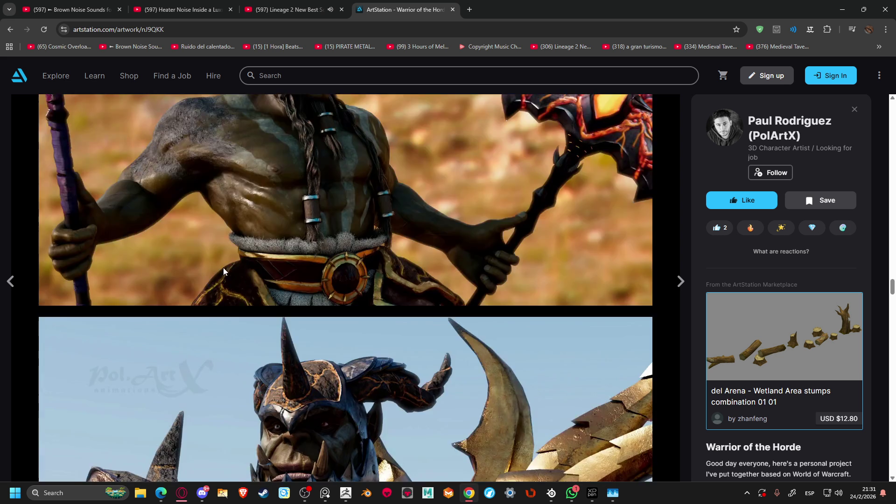
Continue past the 280k tris and reference images, then open the Scythe artwork
scroll(223, 267, "up", 4)
scroll(223, 267, "down", 15)
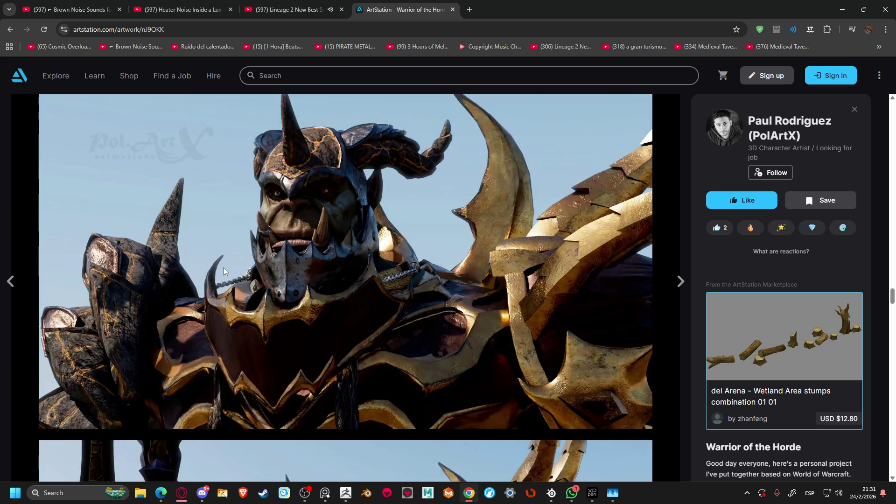
scroll(223, 267, "down", 20)
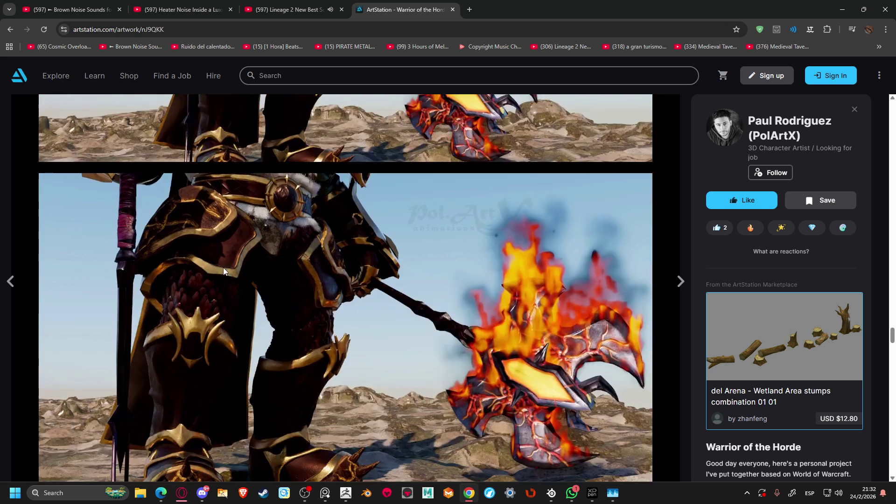
scroll(223, 269, "down", 20)
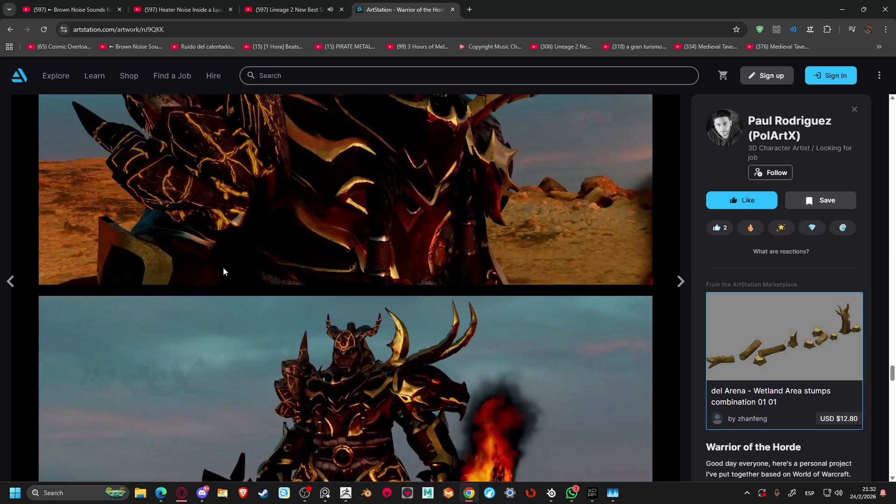
scroll(226, 271, "down", 15)
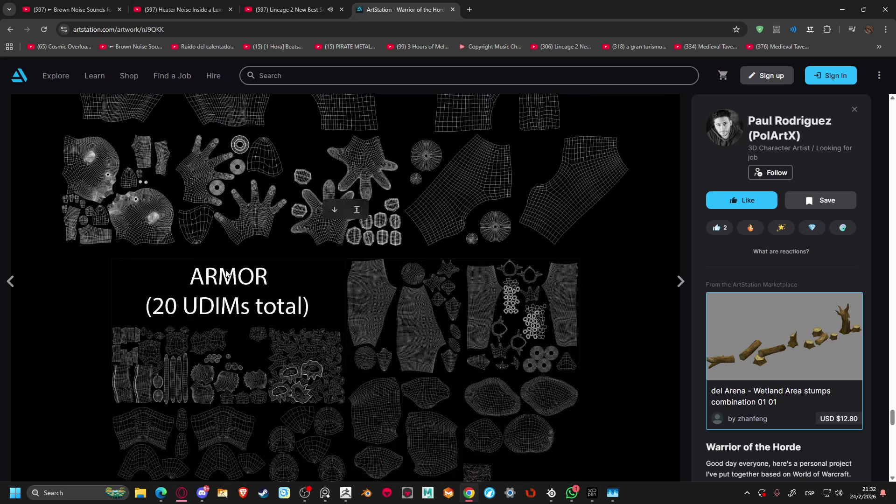
scroll(226, 273, "down", 20)
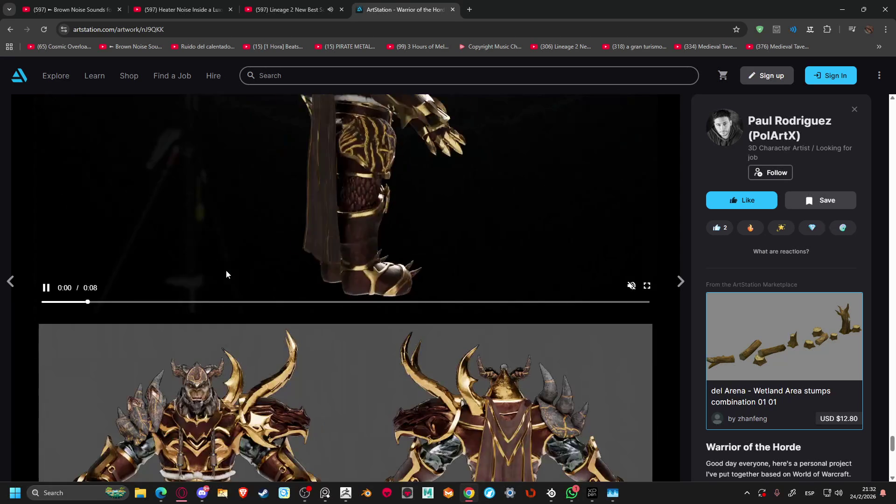
scroll(227, 272, "up", 6)
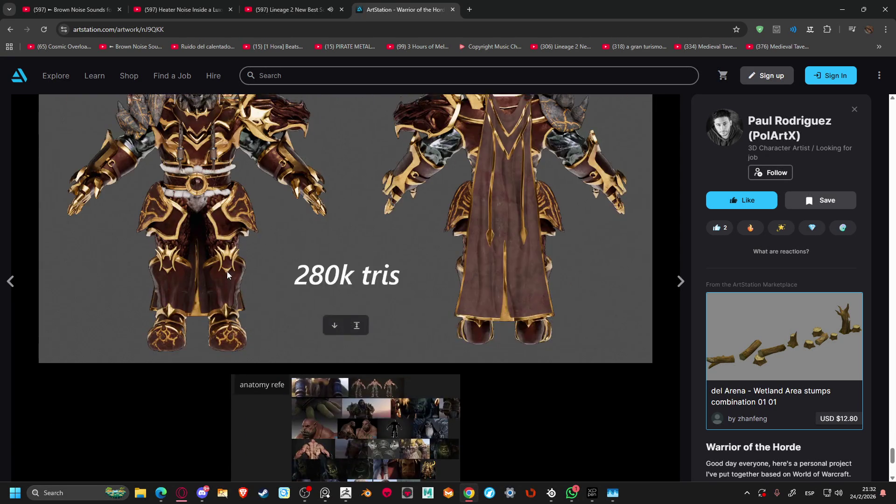
scroll(228, 268, "down", 6)
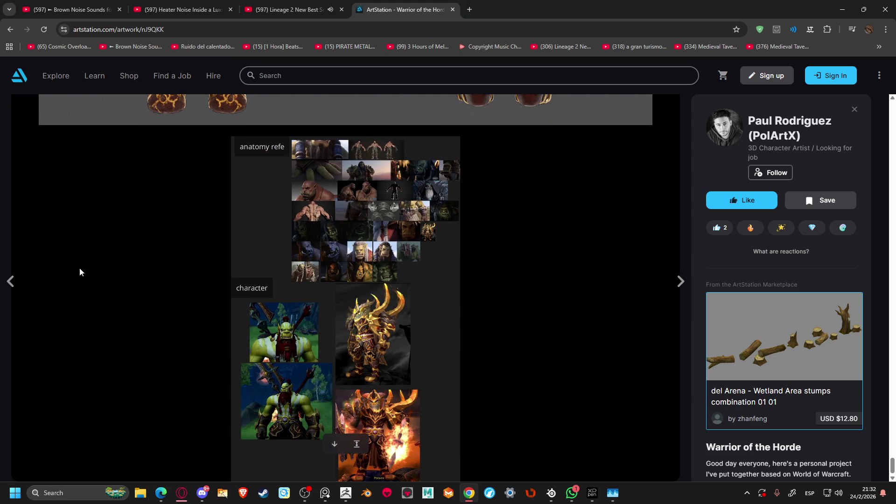
left_click(14, 286)
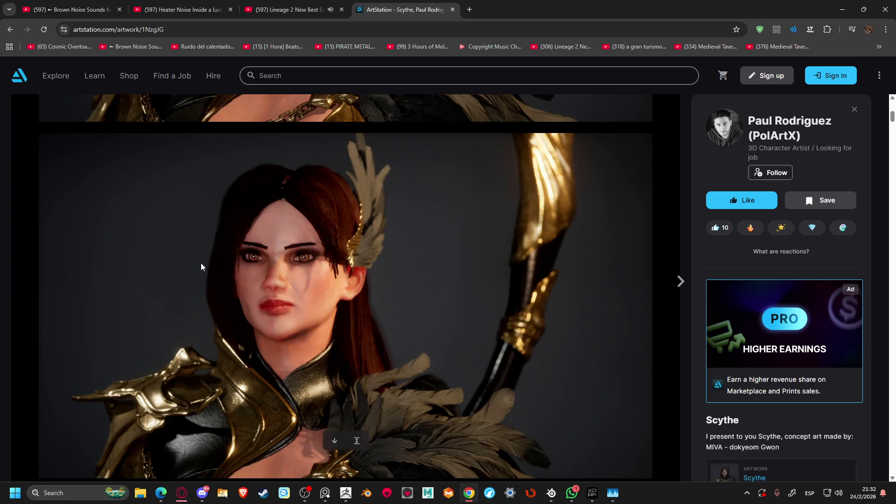
scroll(201, 268, "down", 5)
scroll(201, 267, "down", 4)
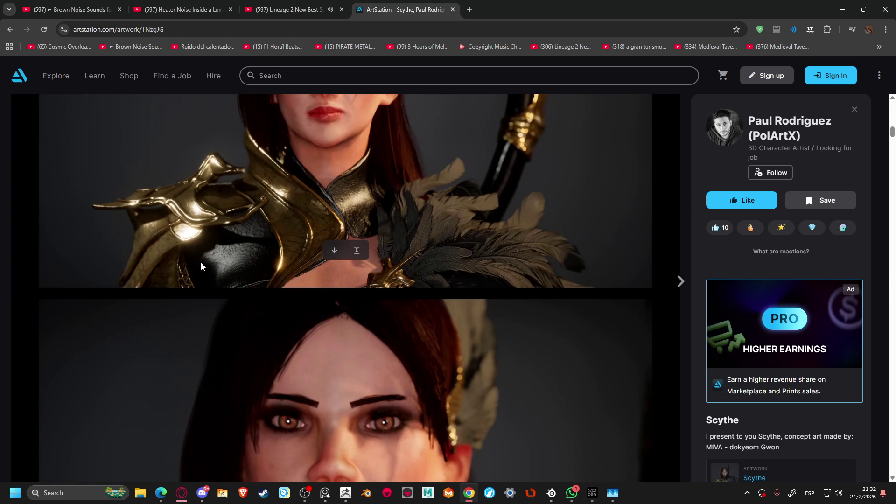
scroll(201, 267, "down", 2)
scroll(200, 262, "down", 7)
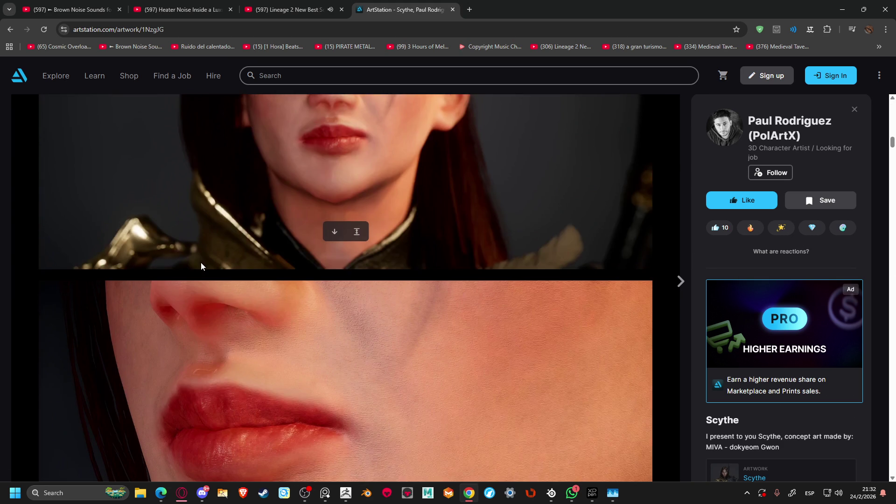
scroll(201, 262, "down", 7)
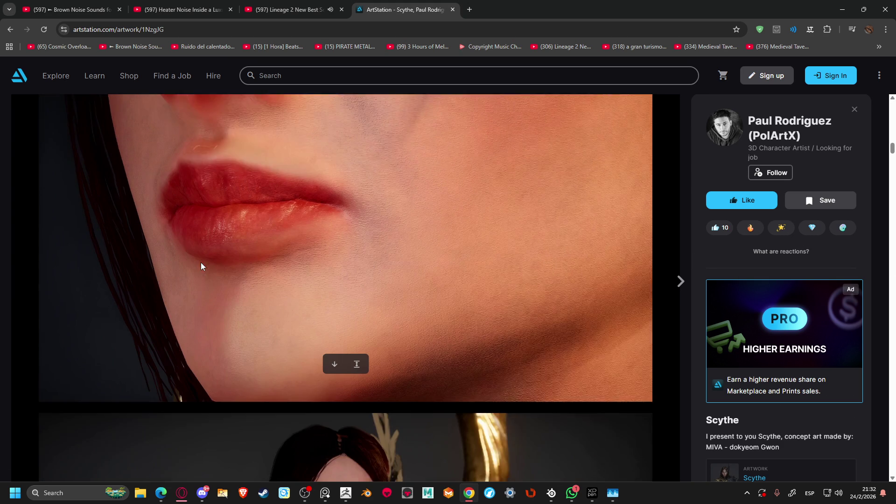
scroll(201, 263, "down", 11)
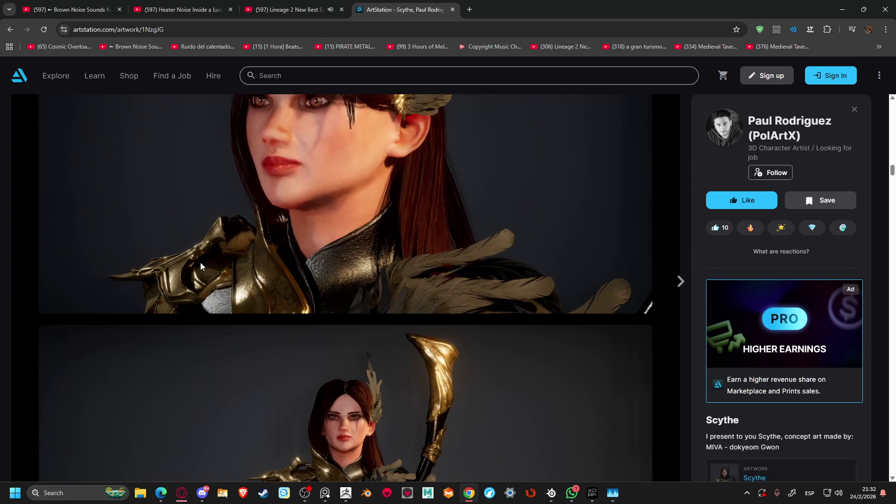
scroll(200, 262, "down", 3)
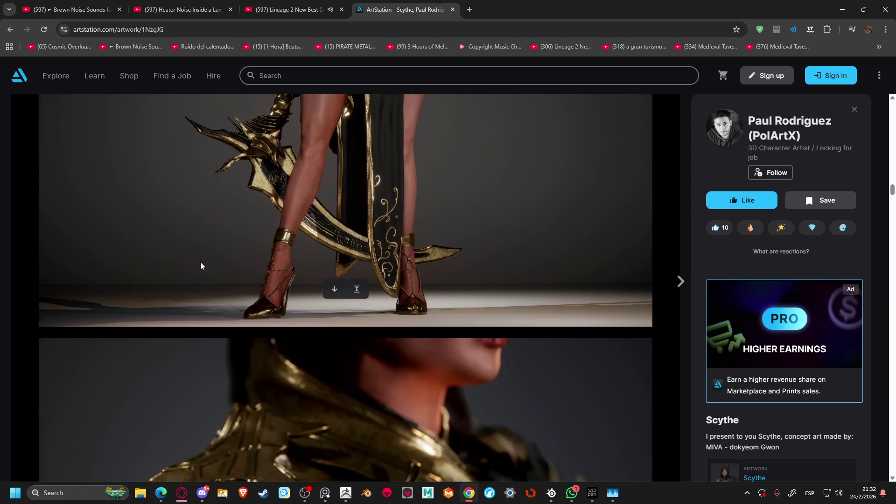
scroll(201, 263, "up", 3)
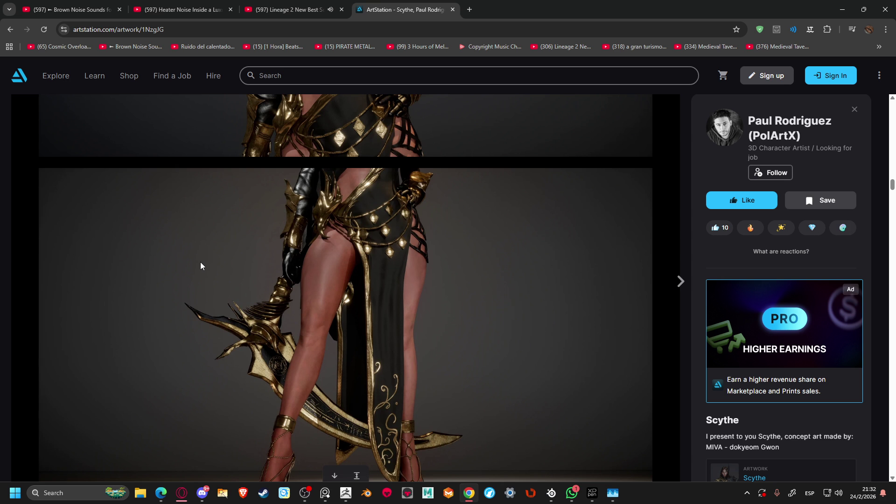
scroll(201, 266, "down", 10)
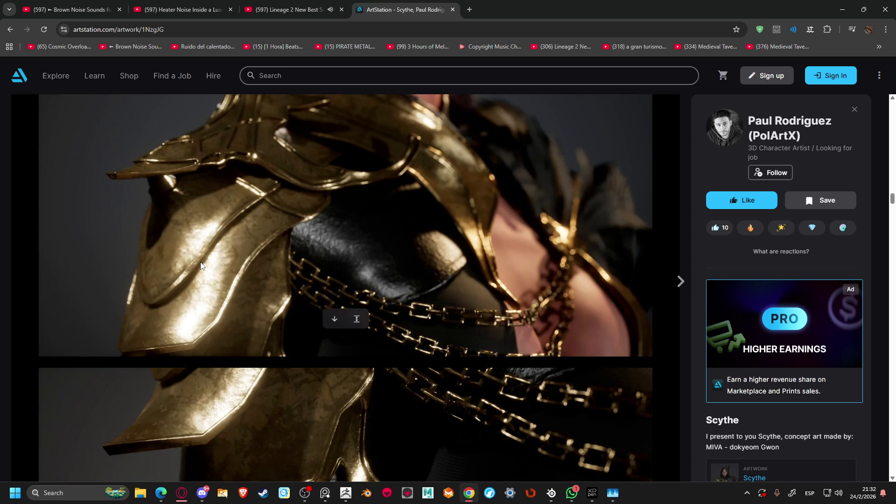
scroll(201, 266, "down", 10)
scroll(200, 265, "down", 8)
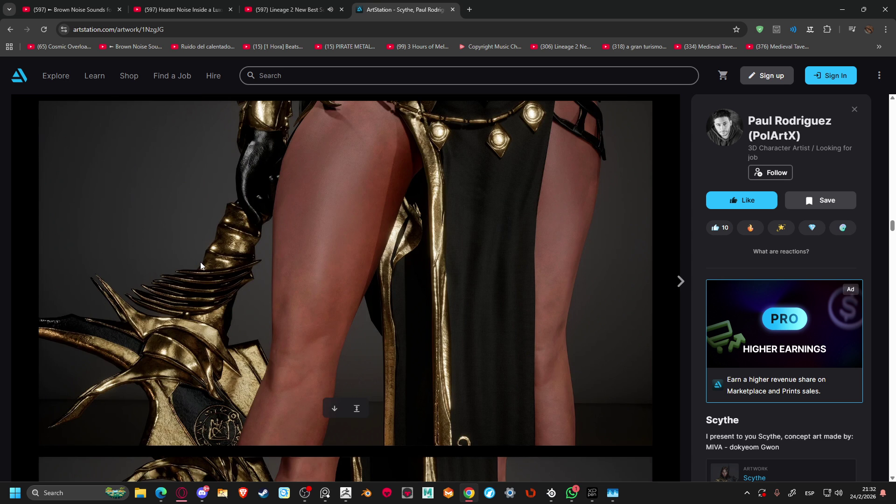
scroll(201, 265, "down", 10)
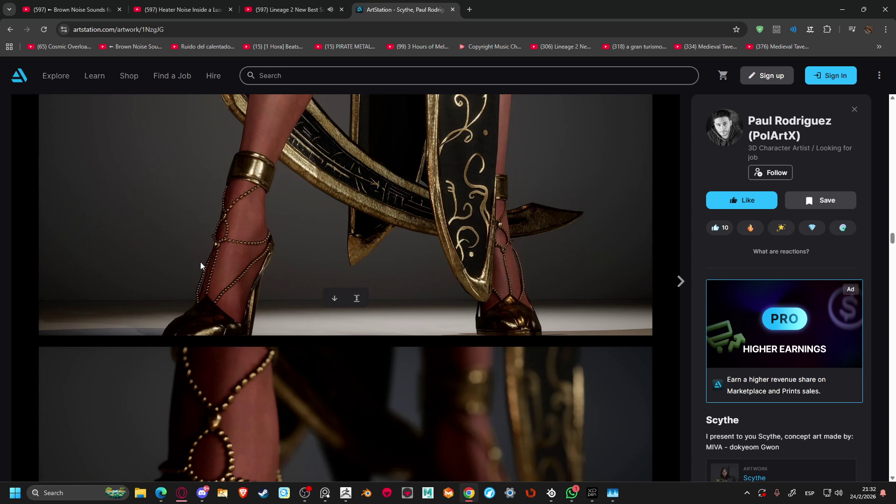
scroll(200, 261, "down", 7)
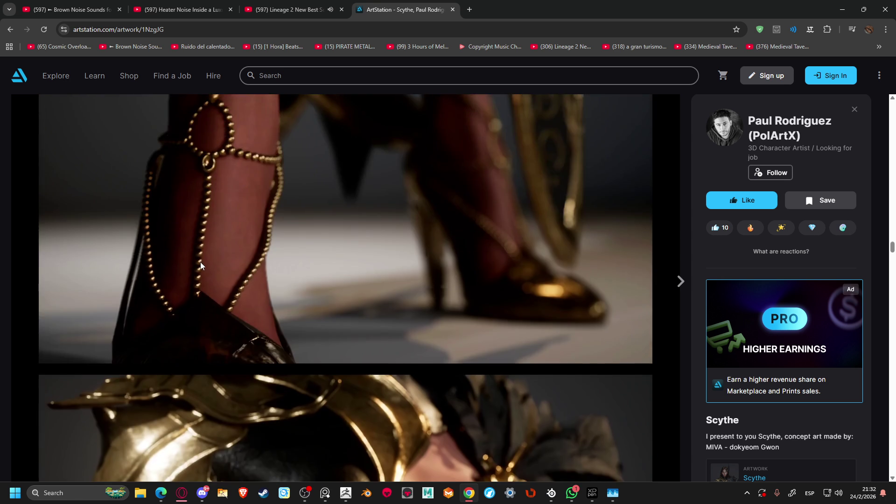
scroll(200, 262, "down", 15)
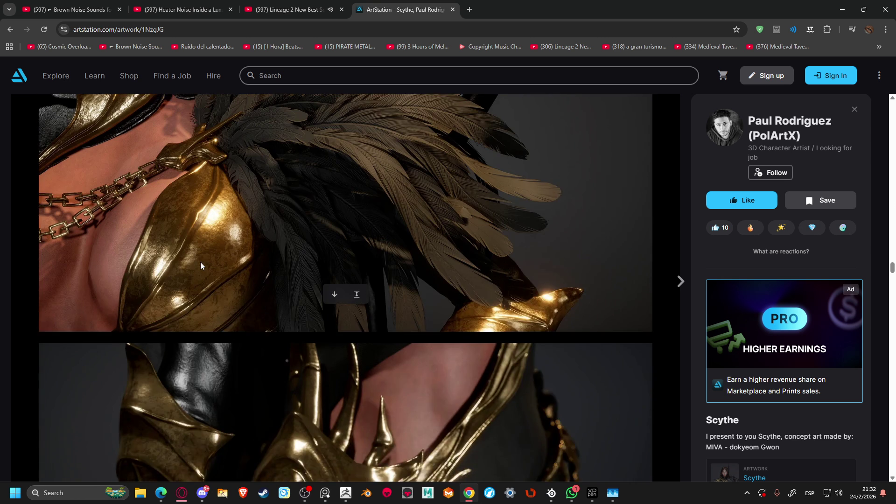
scroll(201, 262, "up", 3)
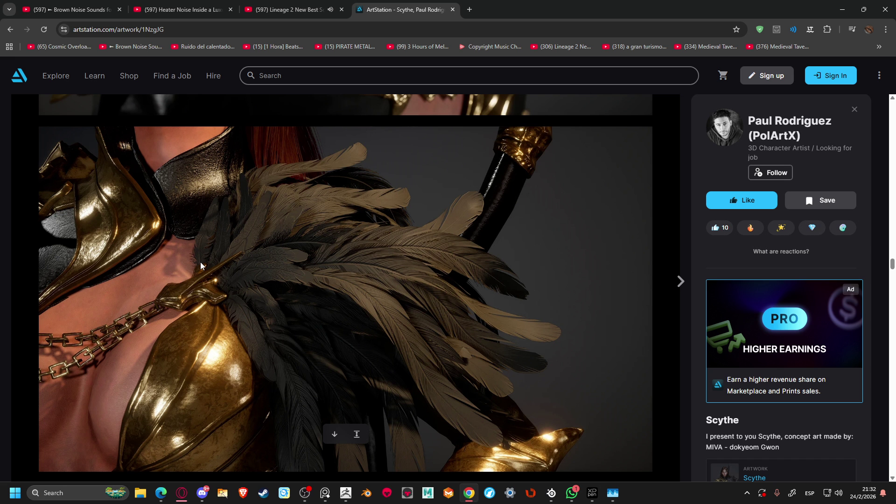
scroll(201, 261, "down", 15)
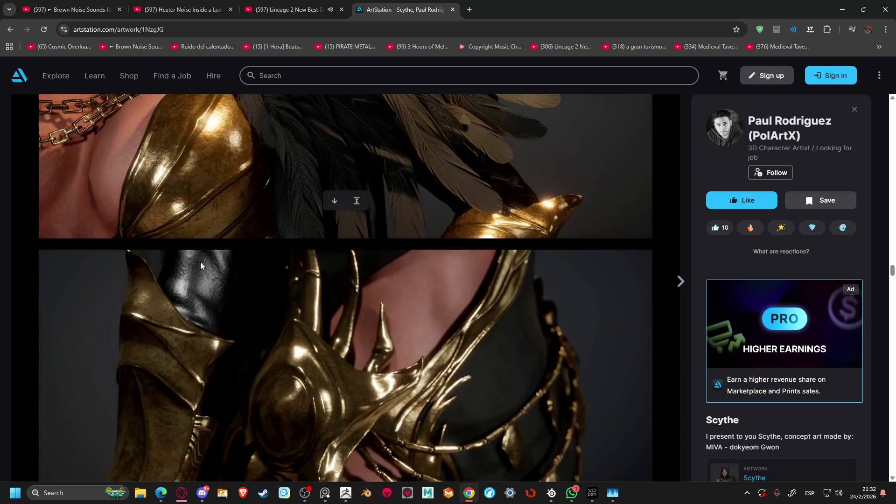
scroll(201, 266, "down", 5)
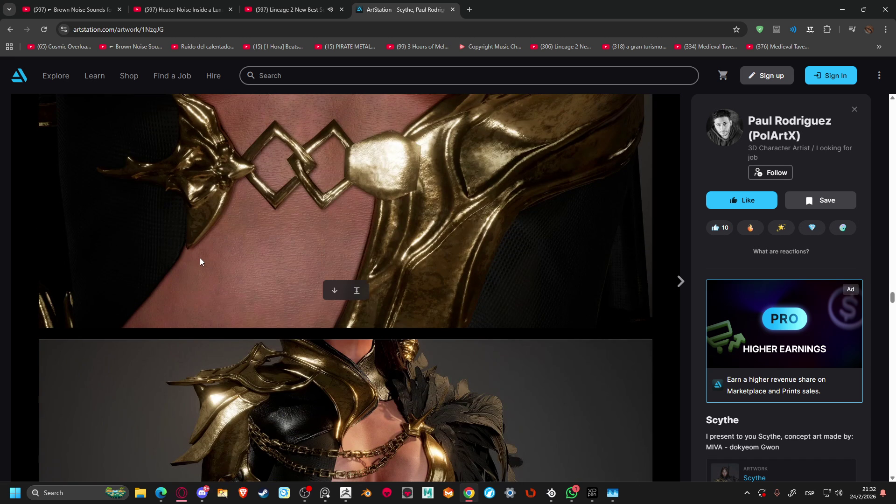
scroll(200, 259, "down", 5)
scroll(200, 259, "down", 10)
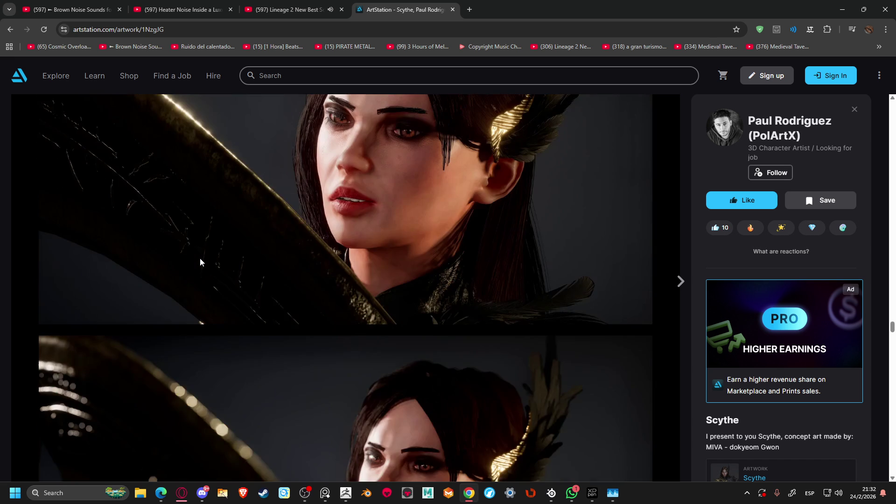
Scroll through the 3D Scythe renders and texture maps
scroll(200, 258, "up", 1)
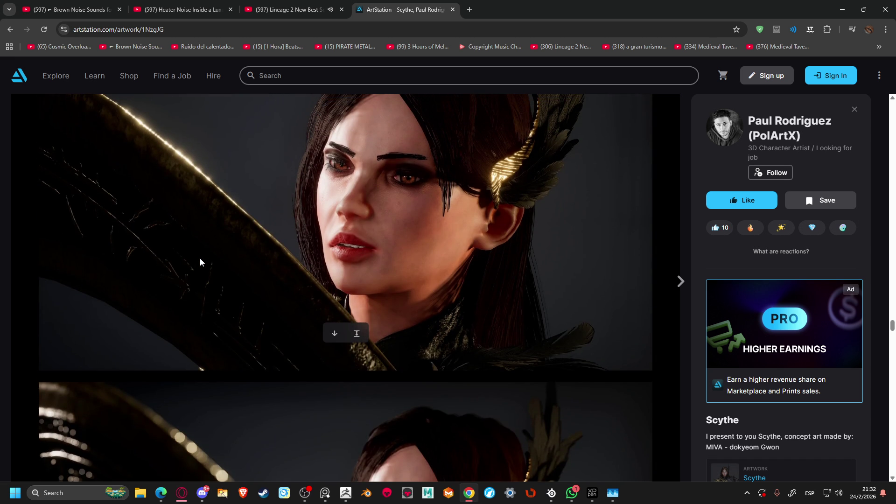
scroll(200, 262, "down", 5)
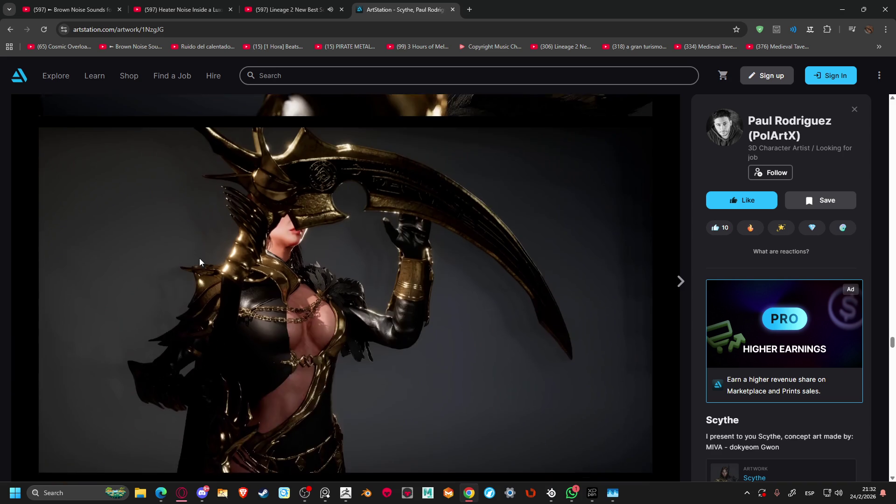
scroll(200, 262, "down", 10)
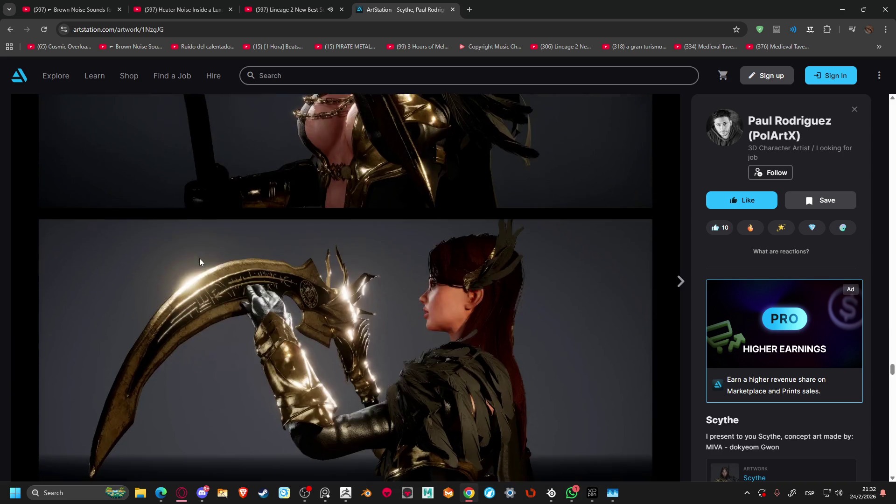
scroll(200, 258, "down", 10)
scroll(200, 261, "down", 7)
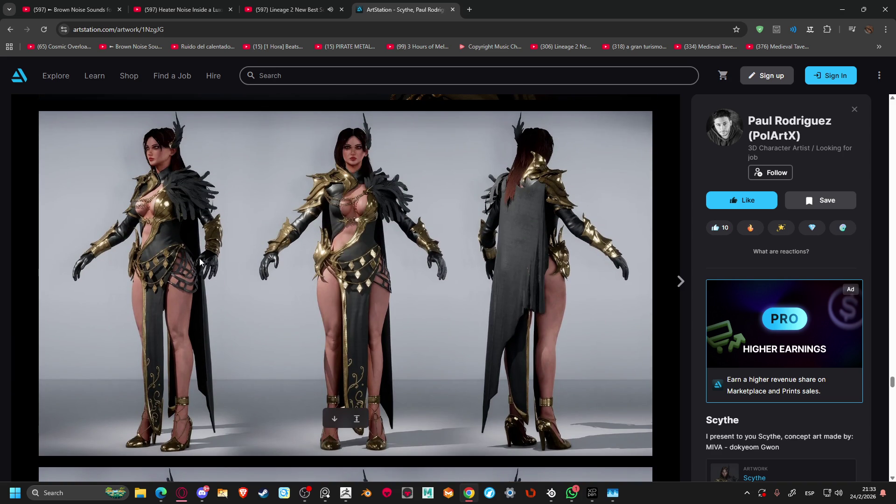
scroll(199, 260, "down", 8)
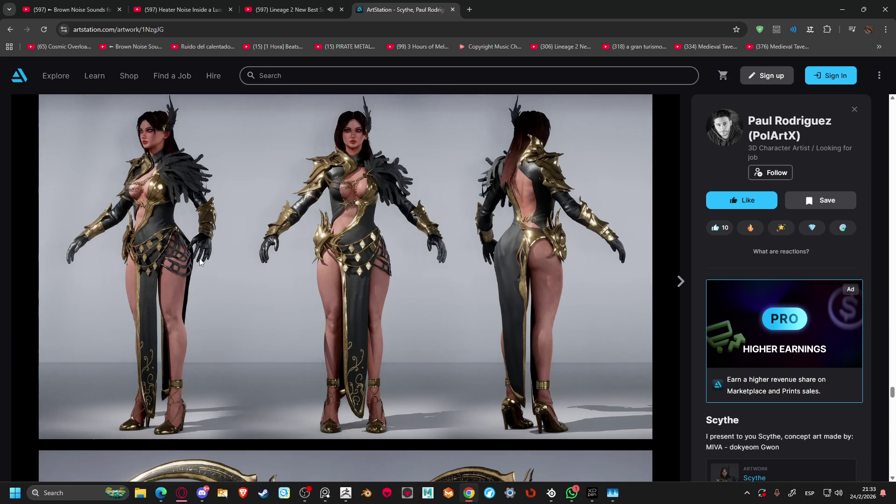
scroll(200, 262, "down", 13)
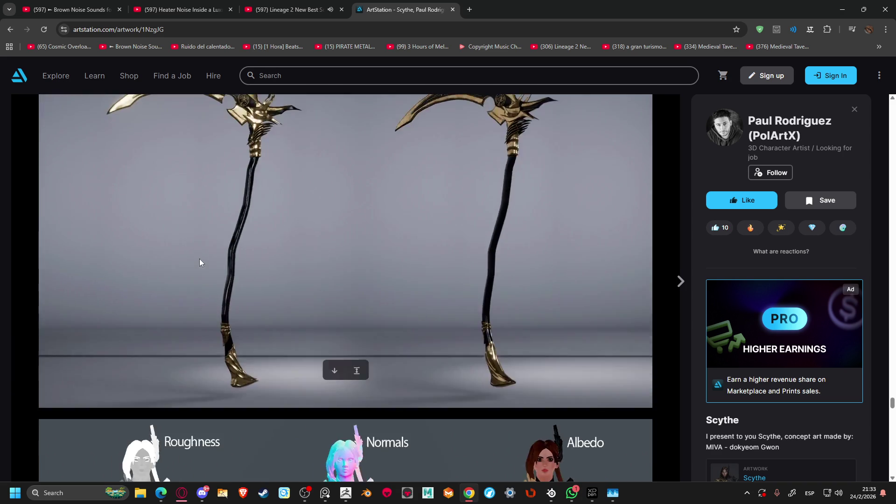
scroll(200, 263, "down", 3)
scroll(200, 263, "down", 6)
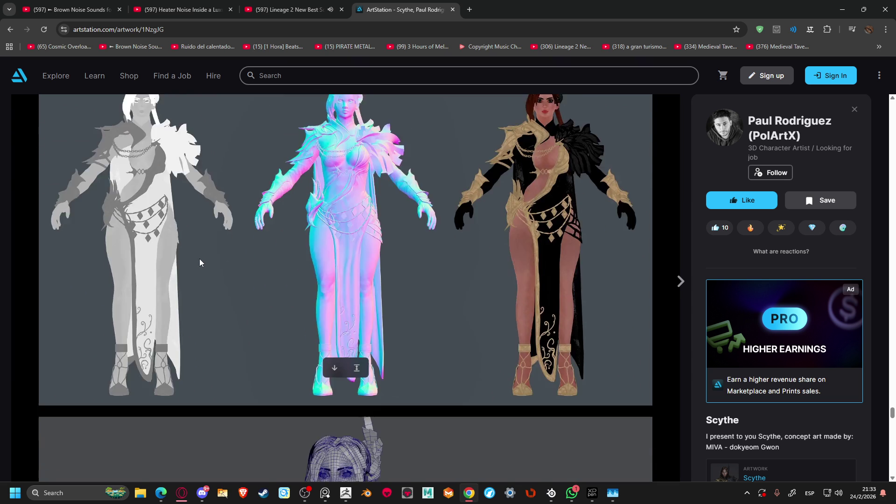
scroll(200, 263, "down", 5)
Review the UV layout images, then open the credited Scythe concept art in a new tab
scroll(199, 262, "up", 3)
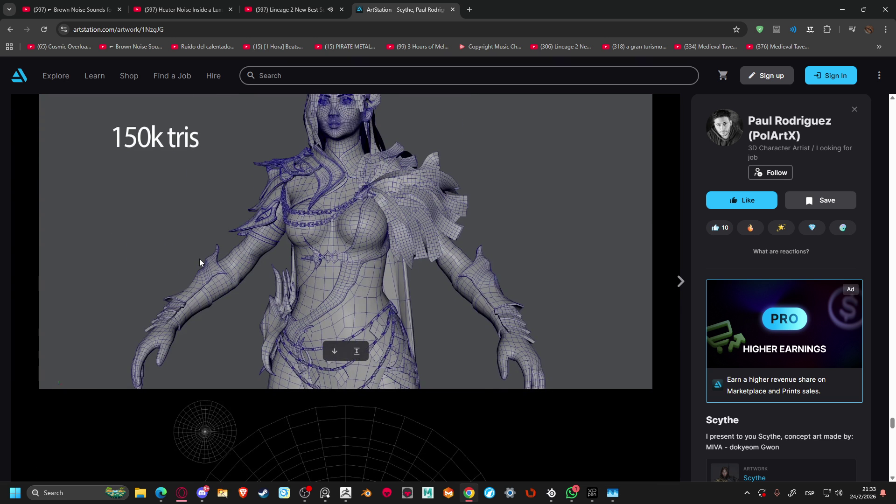
scroll(200, 263, "down", 14)
scroll(200, 262, "down", 10)
scroll(199, 263, "down", 15)
scroll(200, 263, "down", 1)
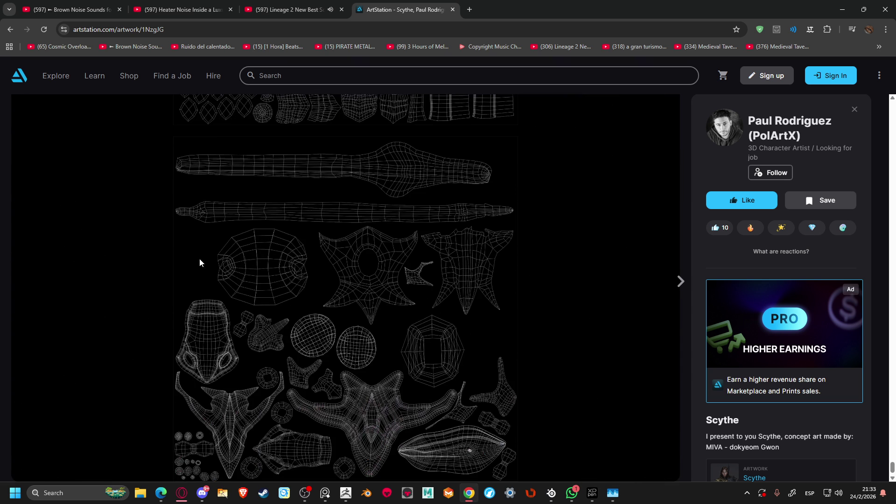
scroll(200, 263, "up", 15)
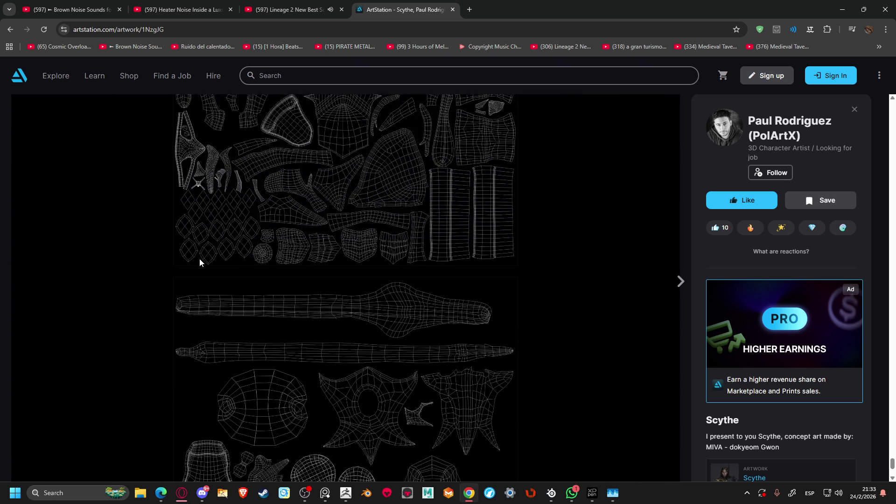
scroll(200, 263, "up", 10)
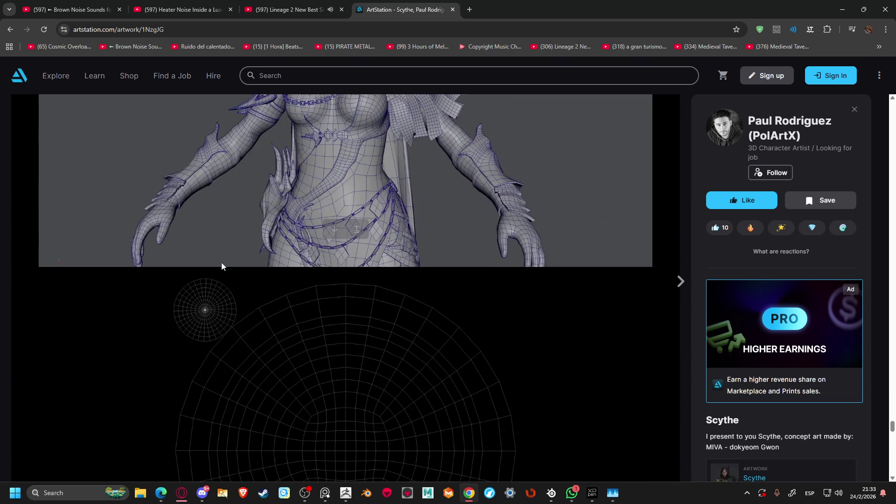
scroll(403, 267, "up", 4)
scroll(402, 267, "up", 6)
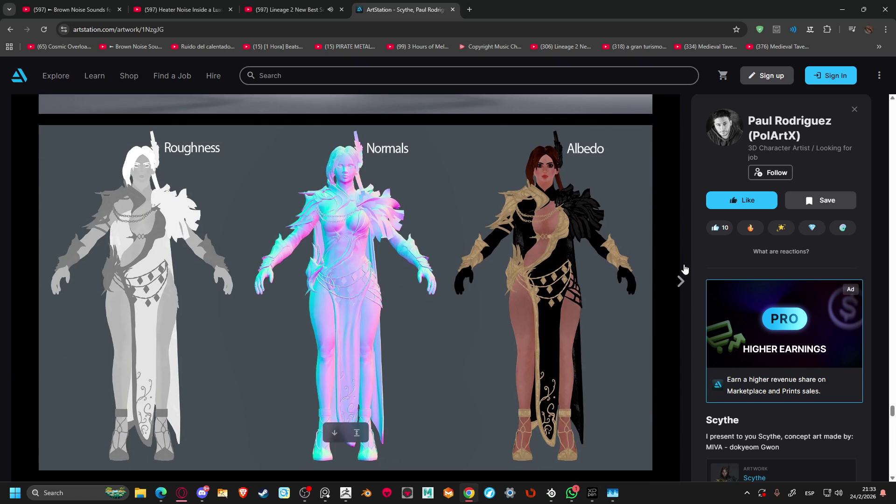
scroll(695, 264, "down", 3)
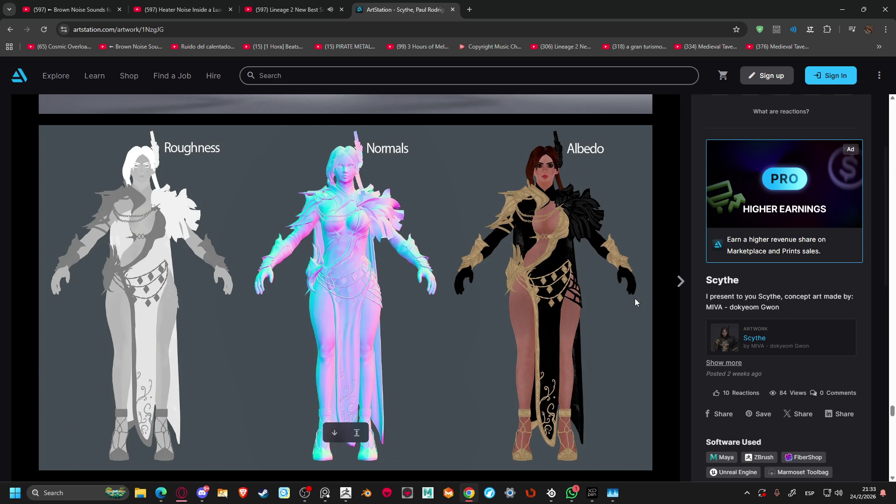
left_click(728, 337)
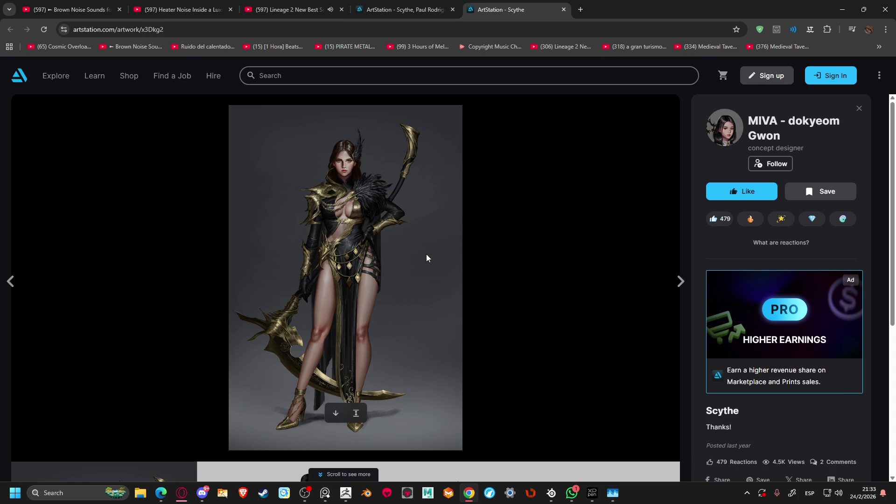
Glance at the concept art turnaround sheet, then close that tab to return to the 3D Scythe page
scroll(427, 255, "down", 5)
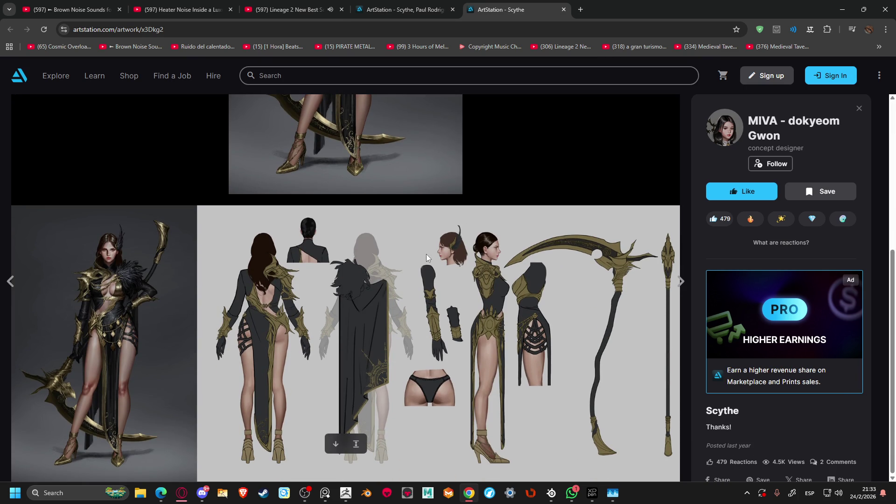
scroll(427, 254, "up", 5)
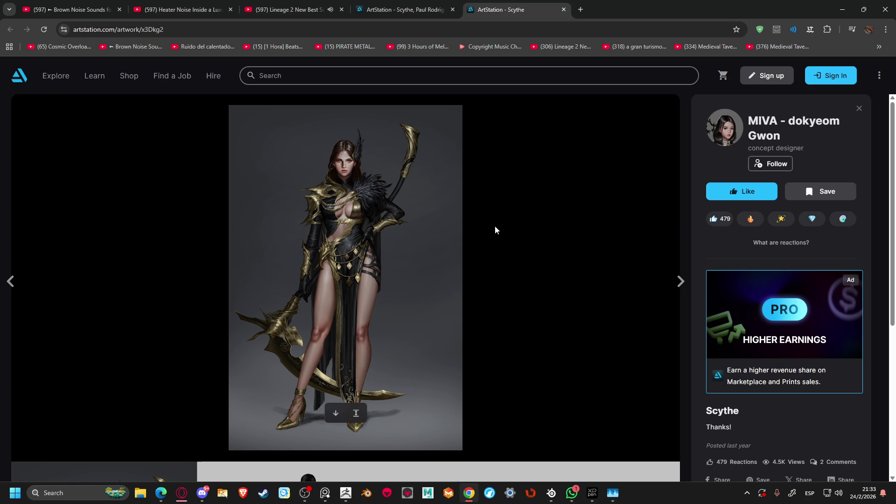
left_click(563, 10)
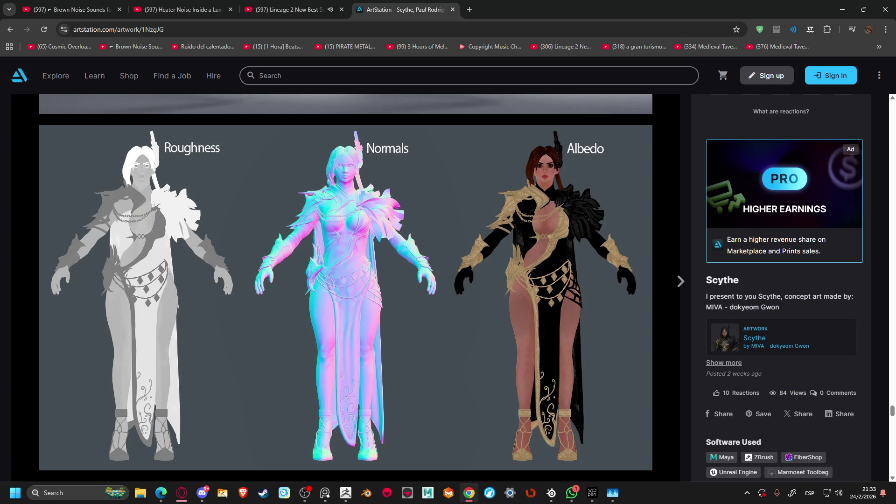
Leave the ArtStation Scythe artwork page and bring ZBrush back to the front
key("alt+Tab")
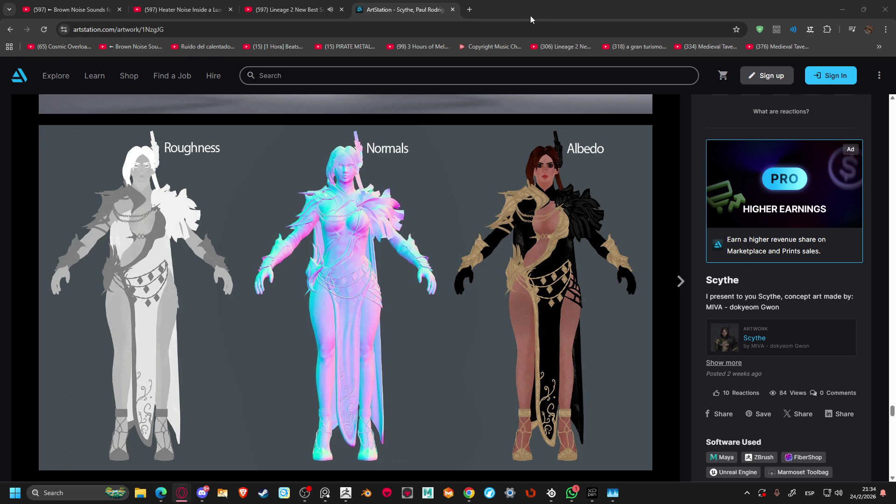
key("alt+Tab")
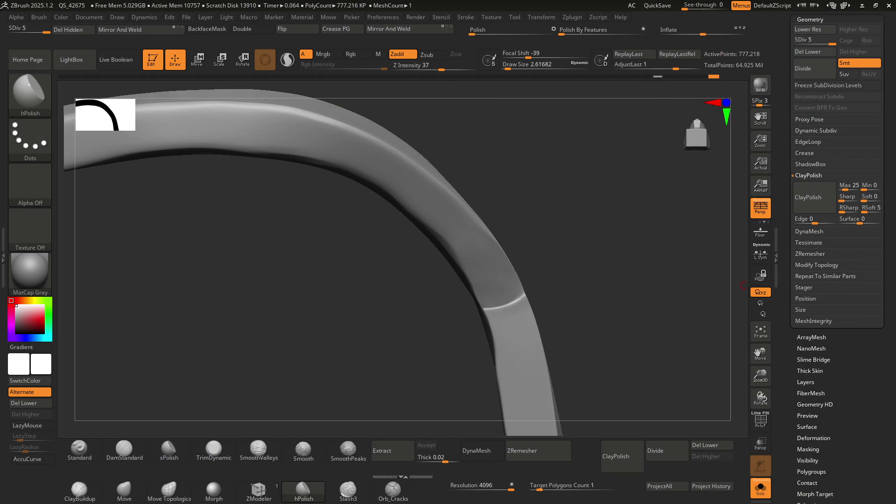
left_click_drag(466, 290, 546, 271)
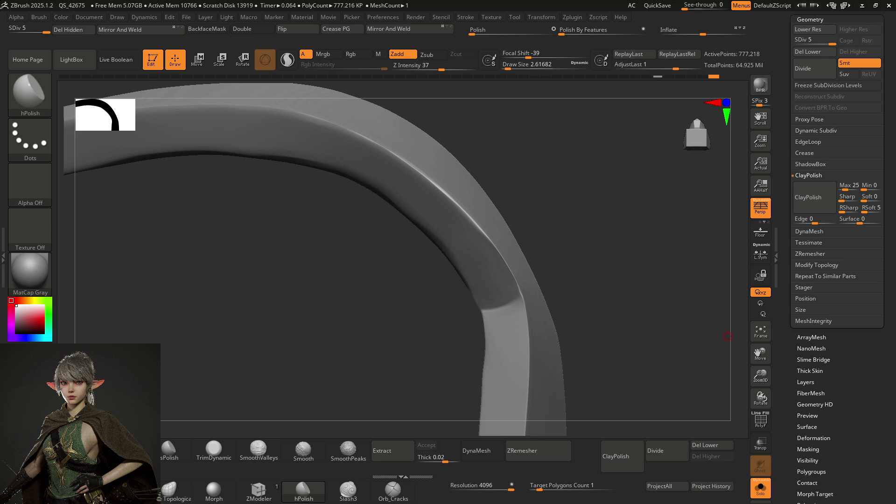
Polish the streaky surface beside the blade seam with hPolish from several angles, then switch to Smooth
mouse_move(437, 212)
right_mouse_down()
mouse_move(465, 221)
mouse_move(393, 254)
mouse_move(444, 256)
mouse_move(463, 312)
mouse_move(470, 310)
right_mouse_up()
key("ctrl")
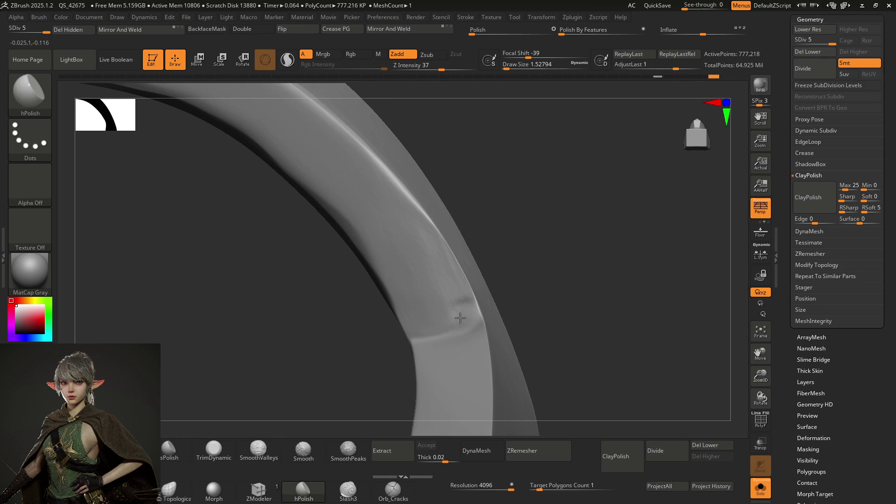
left_click_drag(464, 316, 477, 308)
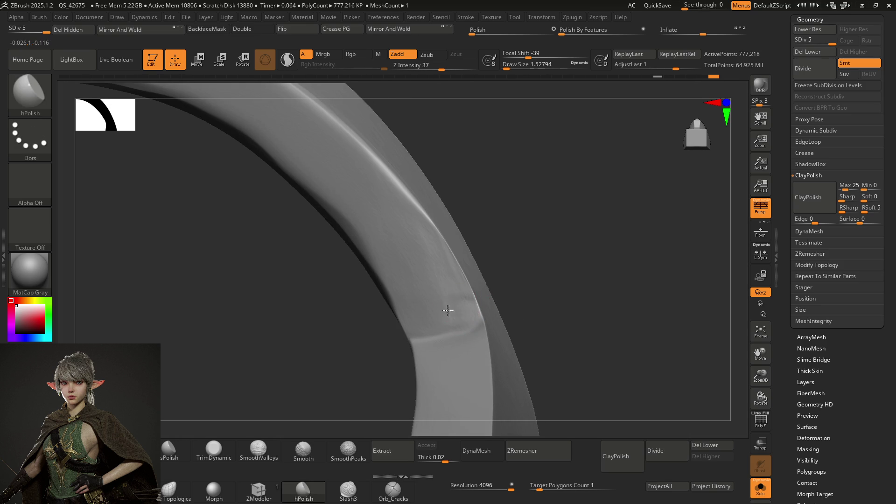
right_click_drag(456, 296, 415, 326)
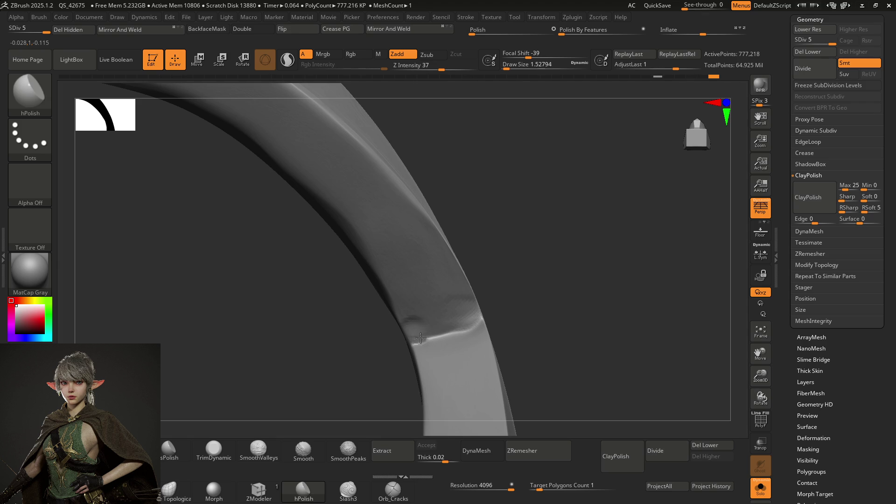
mouse_move(441, 335)
left_mouse_down()
mouse_move(475, 315)
mouse_move(415, 323)
mouse_move(438, 327)
left_mouse_up()
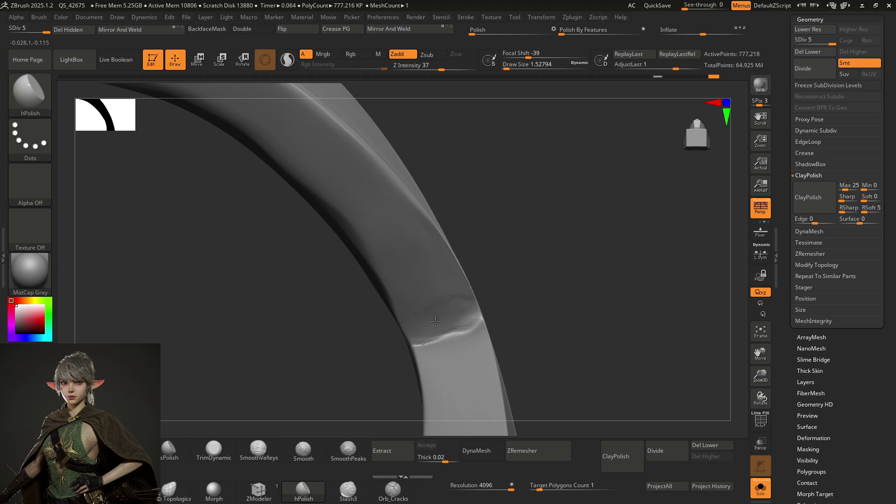
mouse_move(446, 316)
right_mouse_down()
mouse_move(467, 269)
mouse_move(461, 262)
mouse_move(460, 299)
mouse_move(477, 280)
mouse_move(465, 262)
mouse_move(464, 302)
mouse_move(465, 280)
mouse_move(436, 266)
right_mouse_up()
key("shift")
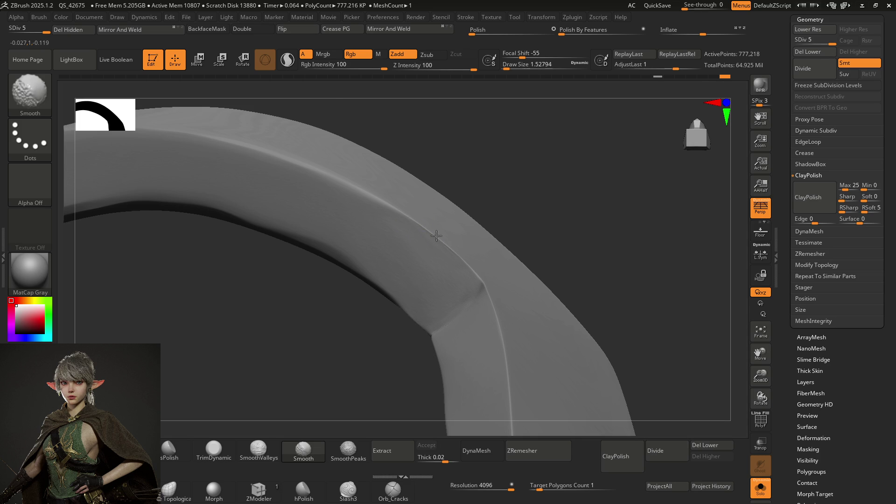
mouse_move(437, 237)
right_mouse_down()
mouse_move(450, 220)
mouse_move(444, 262)
mouse_move(423, 248)
mouse_move(418, 230)
mouse_move(419, 238)
mouse_move(436, 251)
mouse_move(429, 256)
mouse_move(423, 215)
mouse_move(423, 267)
mouse_move(416, 216)
mouse_move(411, 236)
mouse_move(430, 217)
mouse_move(435, 236)
right_mouse_up()
key("shift")
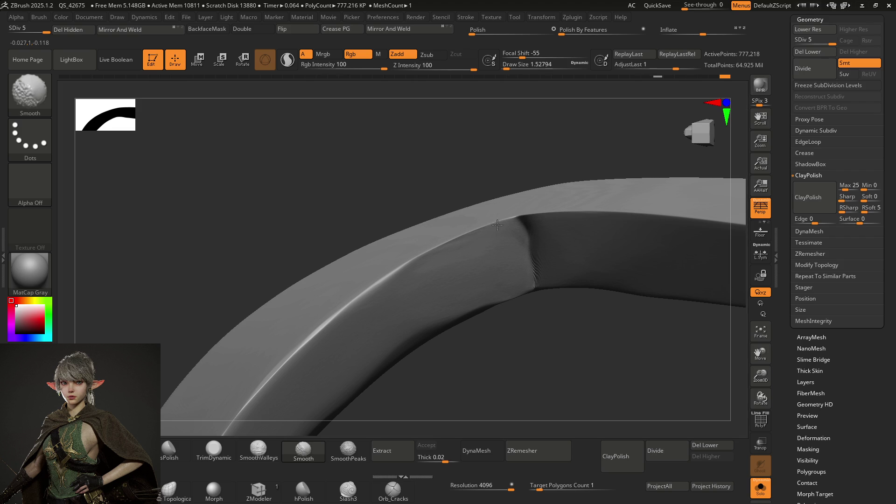
mouse_move(435, 257)
right_mouse_down()
mouse_move(450, 218)
mouse_move(394, 255)
right_mouse_up()
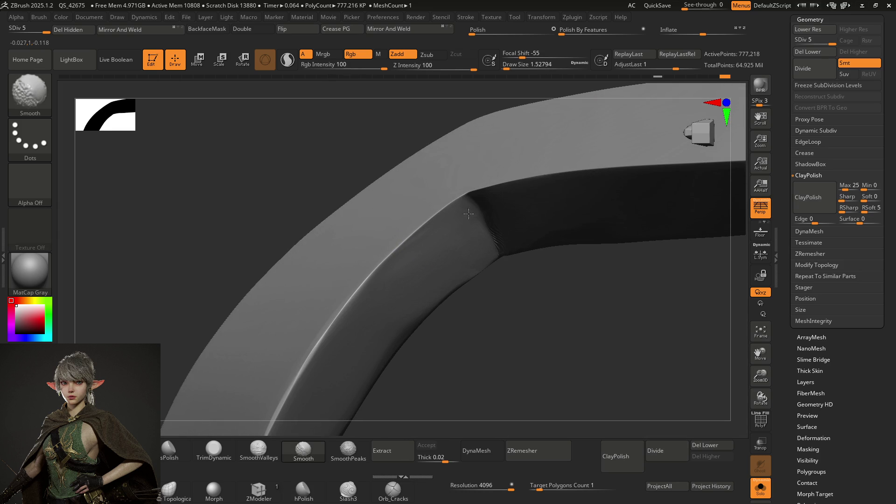
mouse_move(472, 228)
right_mouse_down()
mouse_move(459, 223)
mouse_move(441, 239)
mouse_move(464, 215)
mouse_move(462, 233)
mouse_move(426, 265)
right_mouse_up()
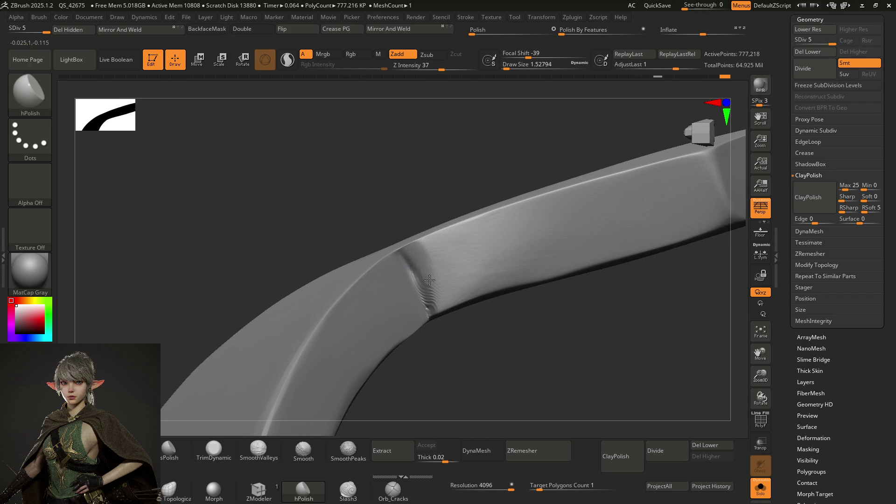
Orbit in close around the blade's bend to view the seam between the two sections
mouse_move(432, 258)
right_mouse_down()
mouse_move(437, 253)
mouse_move(433, 266)
right_mouse_up()
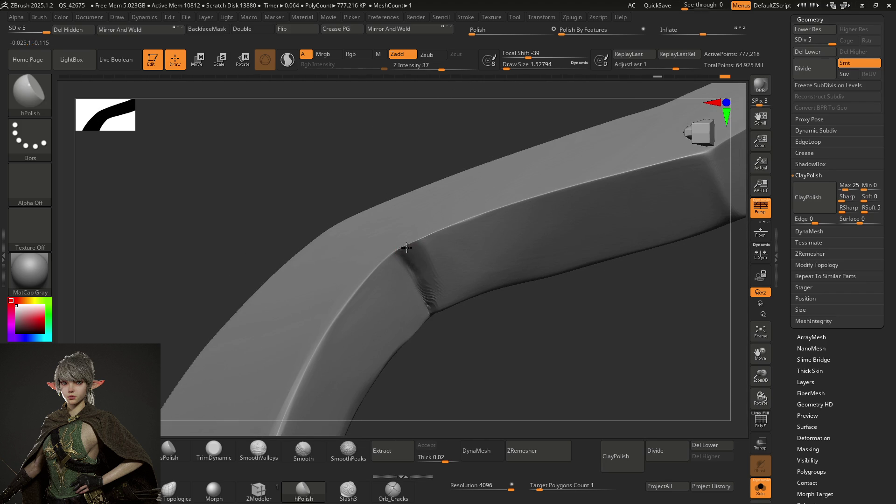
mouse_move(438, 258)
right_mouse_down()
mouse_move(394, 244)
mouse_move(456, 236)
mouse_move(467, 279)
mouse_move(453, 195)
mouse_move(444, 229)
mouse_move(418, 259)
right_mouse_up()
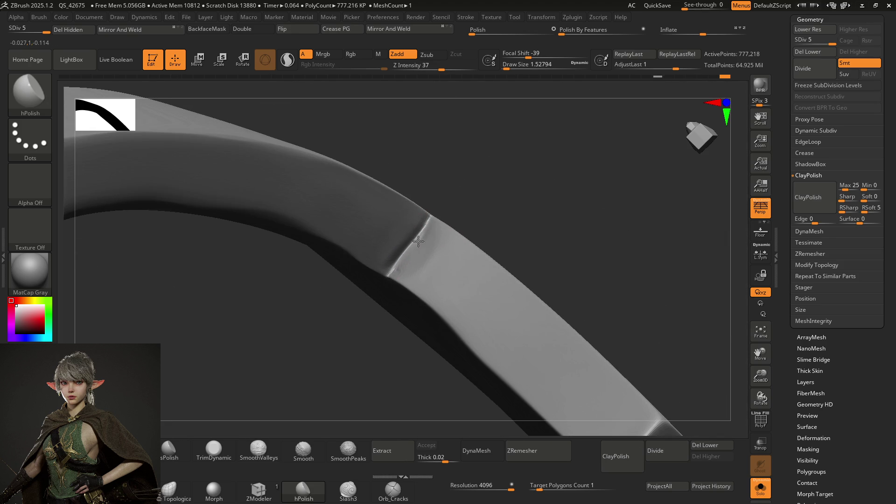
mouse_move(421, 244)
right_mouse_down()
mouse_move(432, 260)
mouse_move(425, 263)
mouse_move(434, 261)
mouse_move(470, 216)
mouse_move(461, 214)
mouse_move(435, 260)
mouse_move(437, 278)
mouse_move(472, 238)
mouse_move(462, 259)
mouse_move(493, 258)
mouse_move(467, 243)
mouse_move(492, 244)
mouse_move(443, 252)
mouse_move(469, 268)
mouse_move(458, 286)
mouse_move(455, 248)
mouse_move(448, 278)
right_mouse_up()
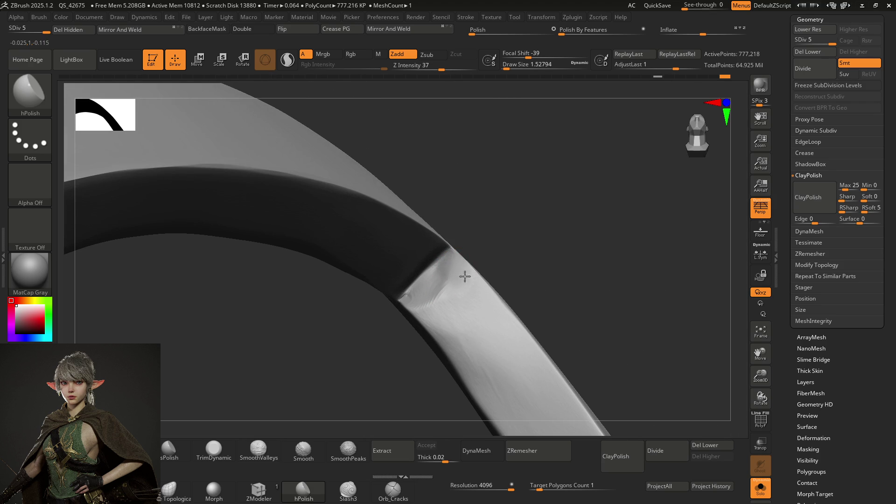
Sculpt the blade's inner bend and smooth the surface just above the crease
mouse_move(471, 304)
right_mouse_down()
mouse_move(458, 290)
mouse_move(443, 303)
mouse_move(448, 261)
mouse_move(434, 324)
mouse_move(433, 314)
right_mouse_up()
mouse_move(418, 299)
left_mouse_down()
mouse_move(407, 295)
mouse_move(424, 305)
left_mouse_up()
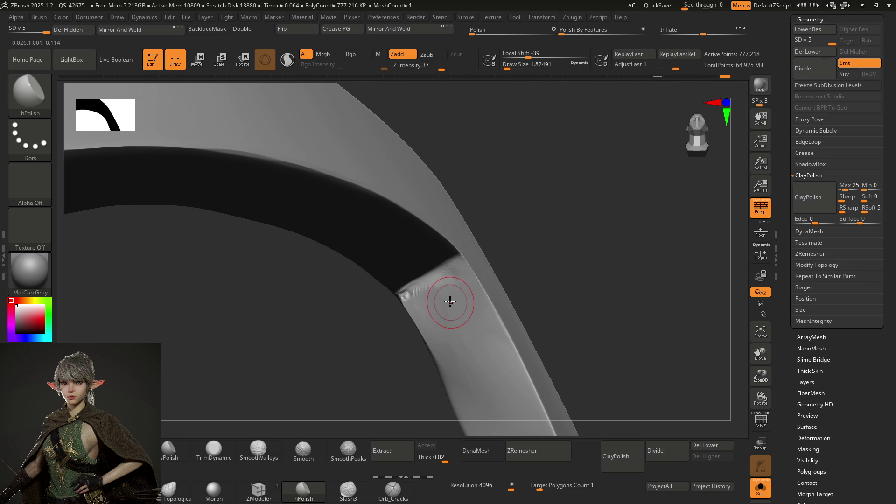
mouse_move(444, 269)
right_mouse_down()
mouse_move(455, 257)
mouse_move(414, 256)
right_mouse_up()
mouse_move(397, 271)
left_mouse_down()
mouse_move(406, 261)
mouse_move(404, 280)
mouse_move(397, 273)
mouse_move(413, 276)
mouse_move(435, 252)
left_mouse_up()
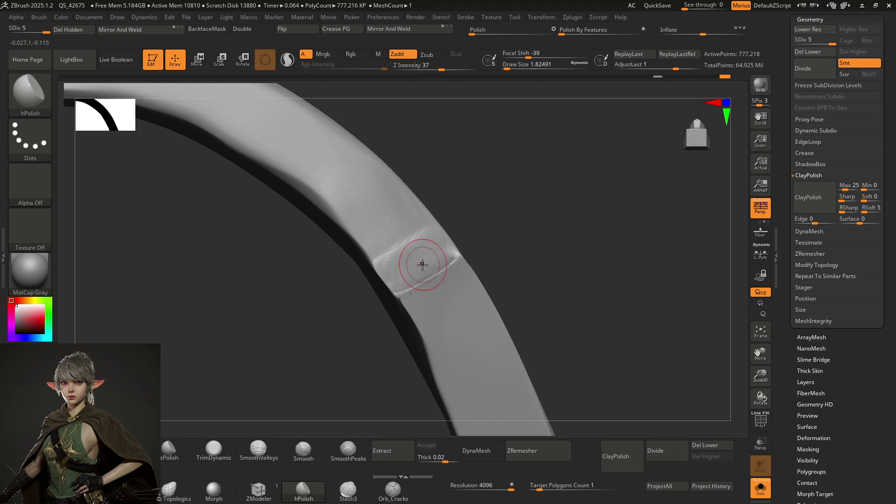
Mask the upper blade above the crease, blur the mask edge, then clear it
left_click(424, 262, "ctrl")
left_click(426, 294, "ctrl")
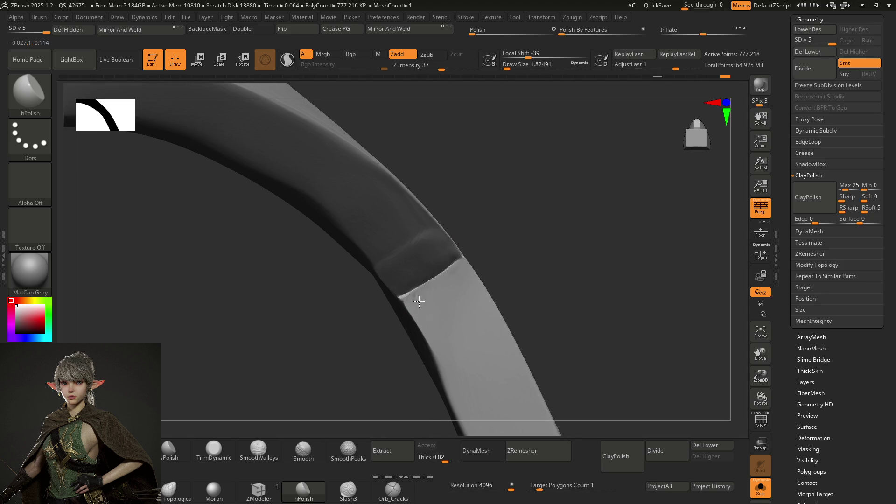
key("ctrl+shift+a")
Refine the crease along the joint and smooth its bright streaks, turning toward the inner face
left_click_drag(442, 260, 411, 267)
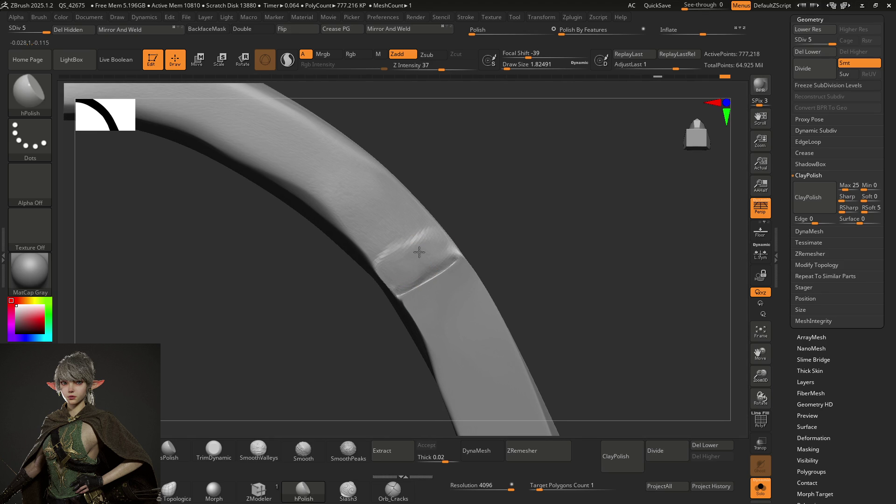
left_click_drag(432, 251, 420, 256)
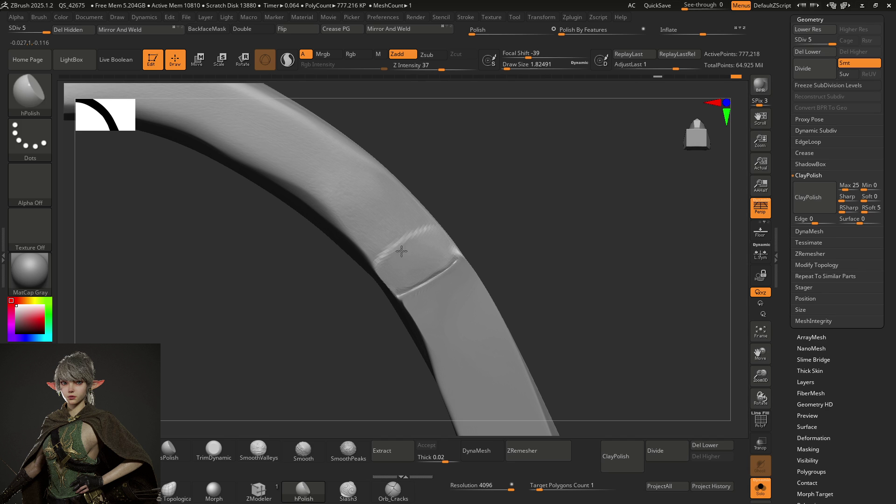
left_click_drag(402, 257, 398, 262, "shift")
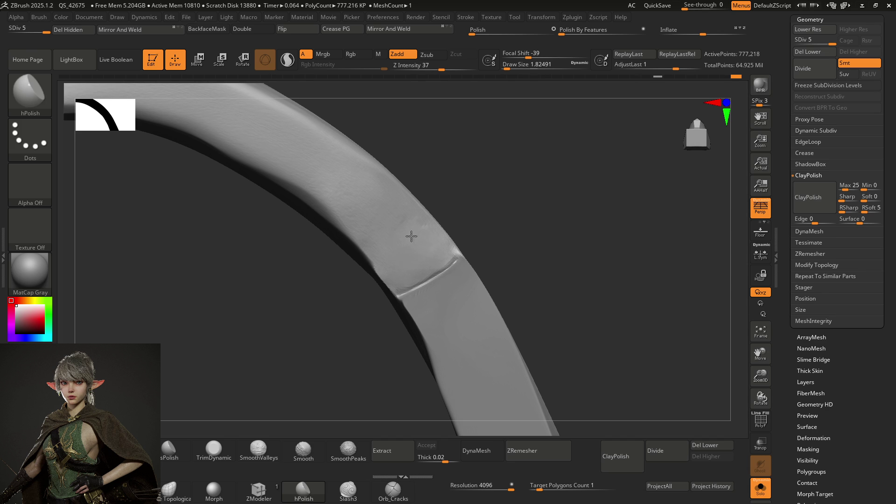
mouse_move(412, 242)
right_mouse_down()
mouse_move(428, 264)
mouse_move(463, 254)
mouse_move(446, 266)
mouse_move(460, 260)
mouse_move(444, 260)
mouse_move(464, 236)
mouse_move(440, 272)
mouse_move(400, 285)
mouse_move(399, 262)
mouse_move(362, 275)
mouse_move(375, 272)
right_mouse_up()
key("ctrl")
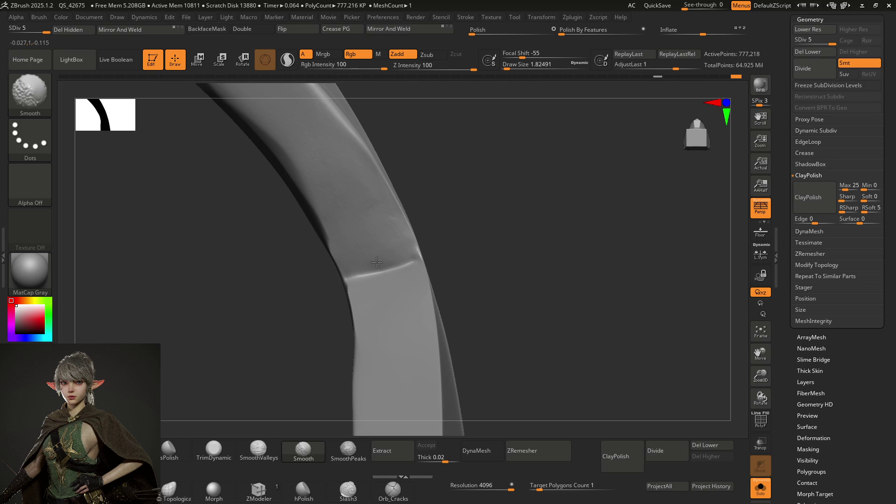
Orbit under the blade to the seam and carve it with DamStandard (Zsub)
mouse_move(366, 266)
right_mouse_down()
mouse_move(381, 274)
mouse_move(362, 283)
mouse_move(371, 286)
mouse_move(380, 260)
mouse_move(404, 277)
mouse_move(415, 327)
mouse_move(392, 270)
mouse_move(413, 250)
mouse_move(409, 263)
right_mouse_up()
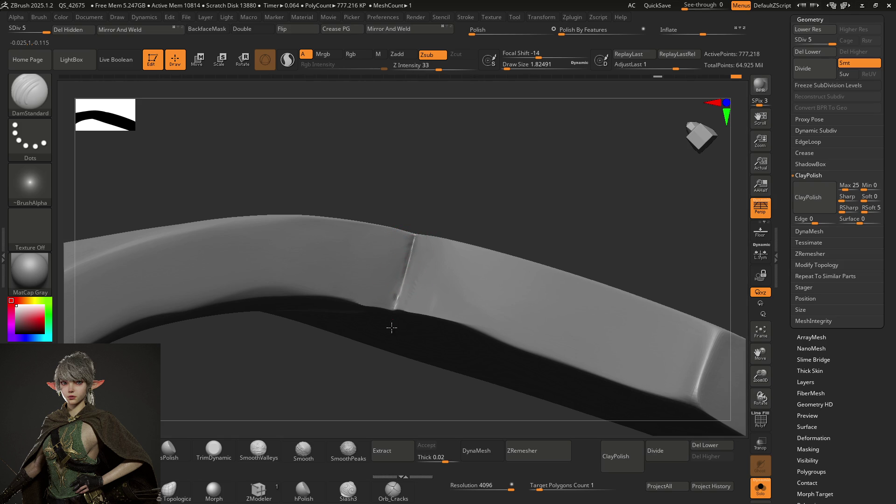
mouse_move(410, 260)
right_mouse_down()
mouse_move(415, 275)
mouse_move(394, 242)
right_mouse_up()
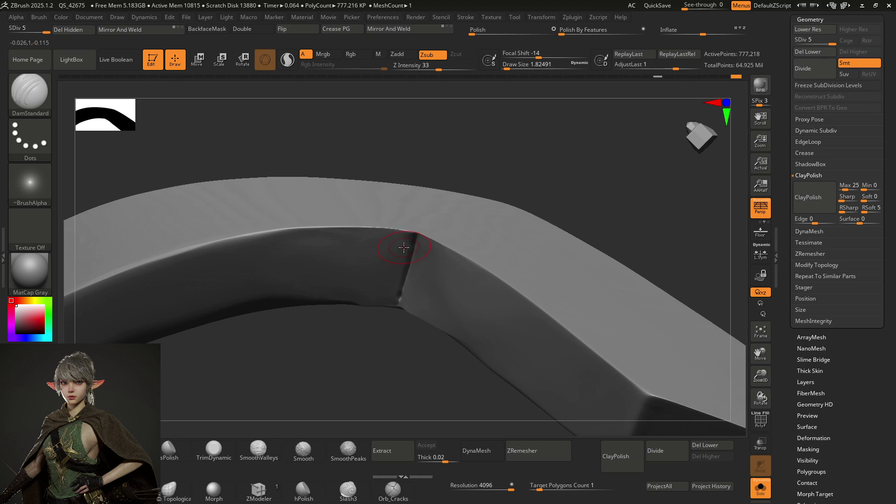
mouse_move(410, 238)
right_mouse_down()
mouse_move(410, 256)
mouse_move(400, 237)
mouse_move(398, 249)
mouse_move(400, 168)
mouse_move(391, 256)
mouse_move(394, 224)
mouse_move(380, 254)
right_mouse_up()
key("shift")
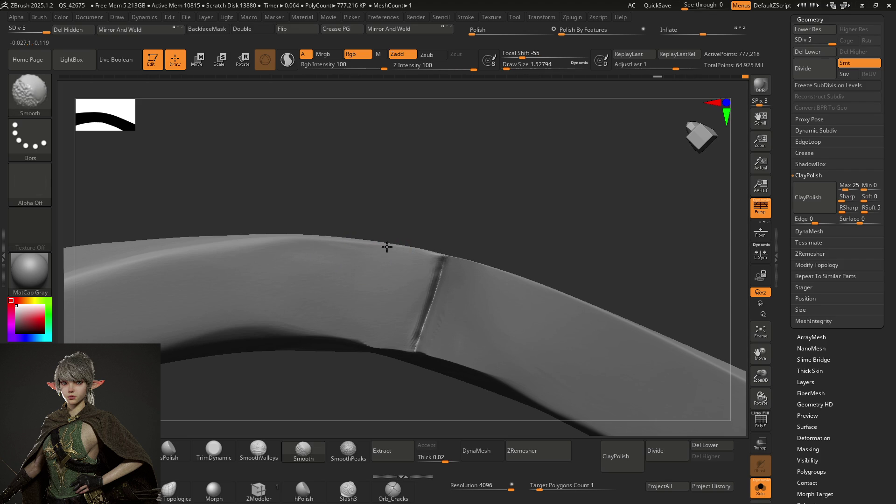
mouse_move(392, 254)
right_mouse_down()
mouse_move(430, 247)
mouse_move(444, 227)
mouse_move(456, 236)
right_mouse_up()
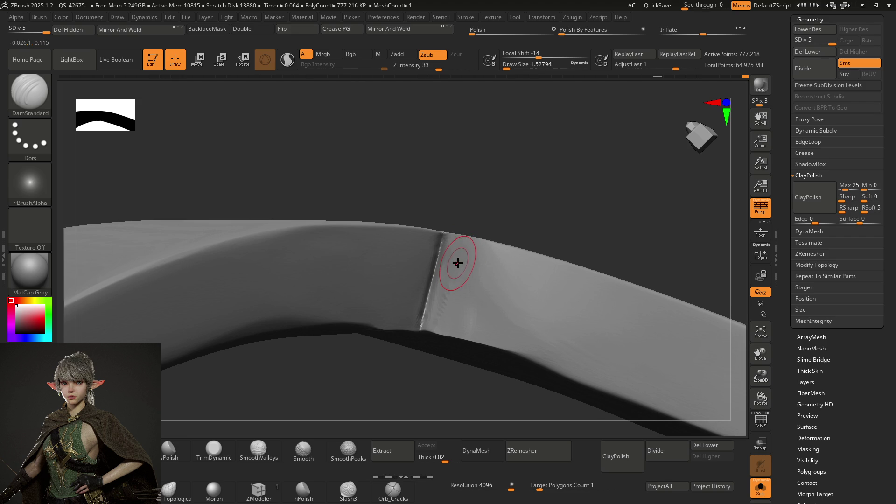
right_click_drag(456, 259, 457, 271)
key("shift")
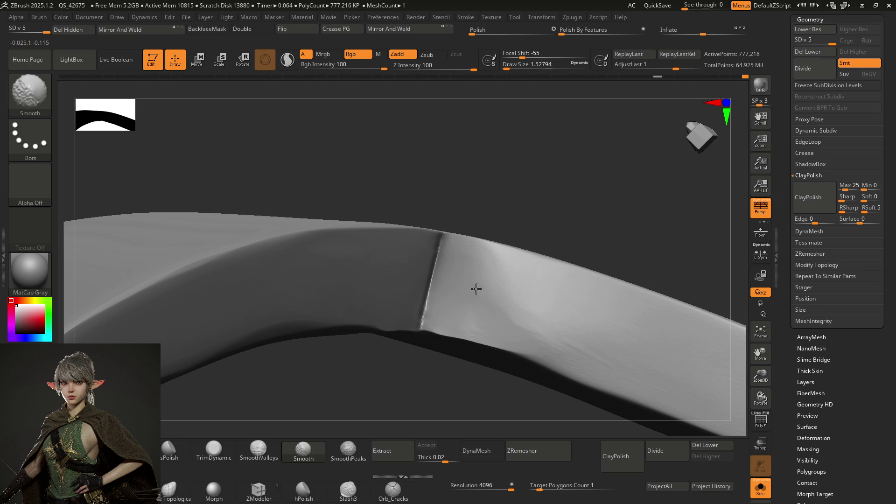
At a smaller brush size, smooth the surface around the seam and check it from below
mouse_move(514, 326)
right_mouse_down()
mouse_move(451, 253)
mouse_move(461, 240)
mouse_move(451, 263)
mouse_move(422, 258)
right_mouse_up()
key("s")
key("shift")
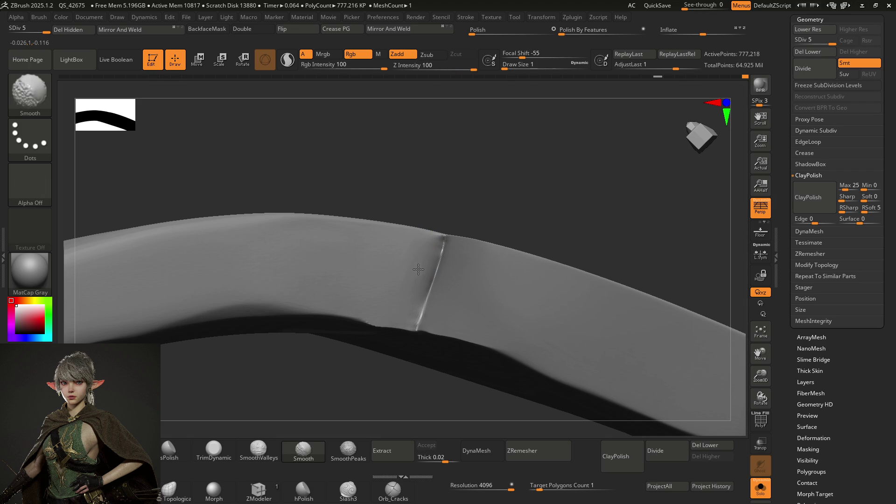
mouse_move(423, 252)
left_mouse_down("shift")
mouse_move(421, 260)
mouse_move(448, 260)
left_mouse_up("shift")
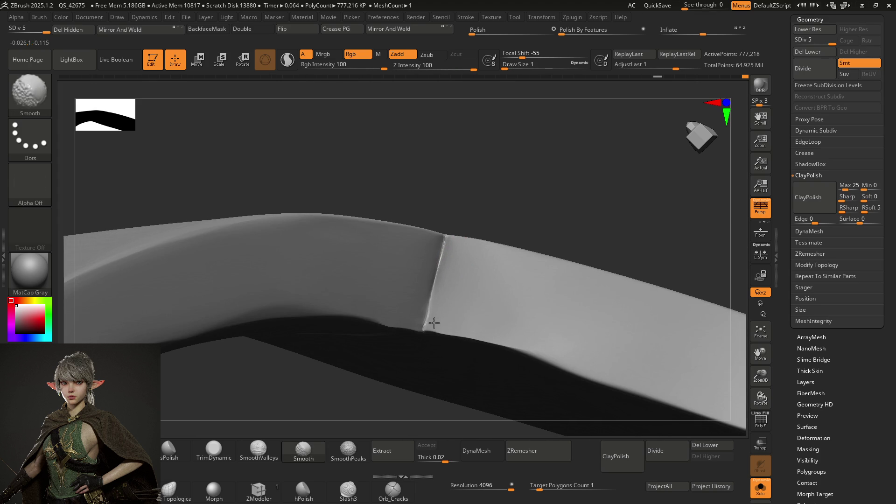
mouse_move(445, 259)
left_mouse_down("shift")
mouse_move(436, 270)
mouse_move(431, 242)
left_mouse_up("shift")
mouse_move(410, 266)
right_mouse_down()
mouse_move(421, 220)
mouse_move(444, 225)
mouse_move(436, 237)
mouse_move(424, 210)
mouse_move(441, 230)
mouse_move(391, 250)
mouse_move(466, 216)
mouse_move(456, 296)
mouse_move(521, 238)
right_mouse_up()
key("shift")
key("shift")
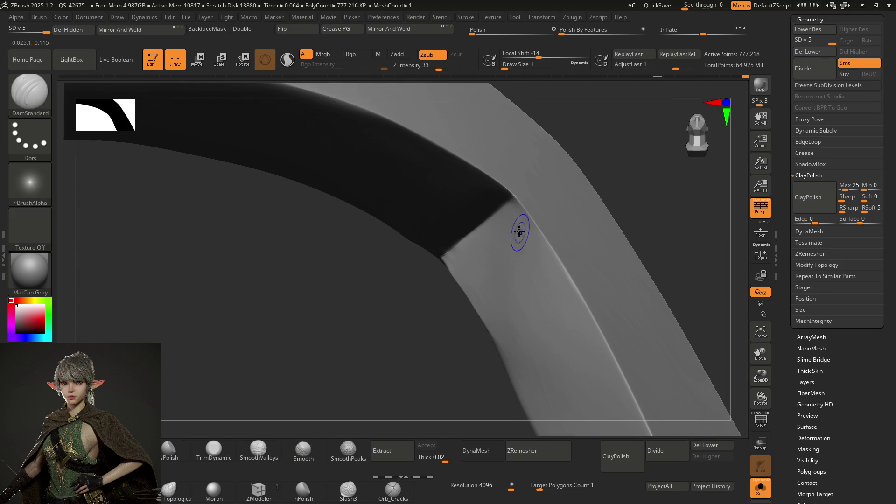
Orbit around the blade corner at the seam and switch to the Move brush (B-M-V)
mouse_move(536, 252)
right_mouse_down()
mouse_move(520, 250)
mouse_move(584, 236)
mouse_move(543, 272)
mouse_move(523, 215)
right_mouse_up()
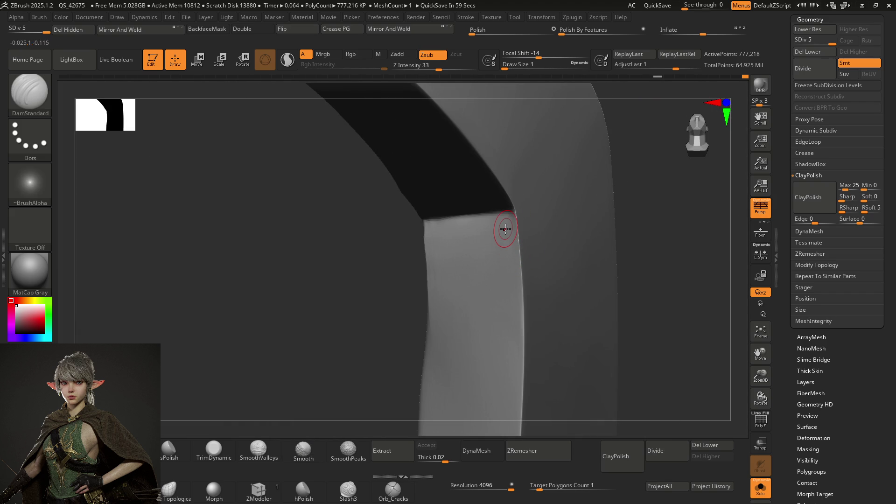
mouse_move(485, 266)
right_mouse_down()
mouse_move(481, 220)
mouse_move(494, 231)
mouse_move(481, 239)
mouse_move(504, 250)
right_mouse_up()
mouse_move(524, 214)
right_mouse_down()
mouse_move(515, 243)
mouse_move(520, 210)
mouse_move(507, 224)
mouse_move(500, 267)
mouse_move(522, 236)
mouse_move(517, 242)
mouse_move(517, 230)
right_mouse_up()
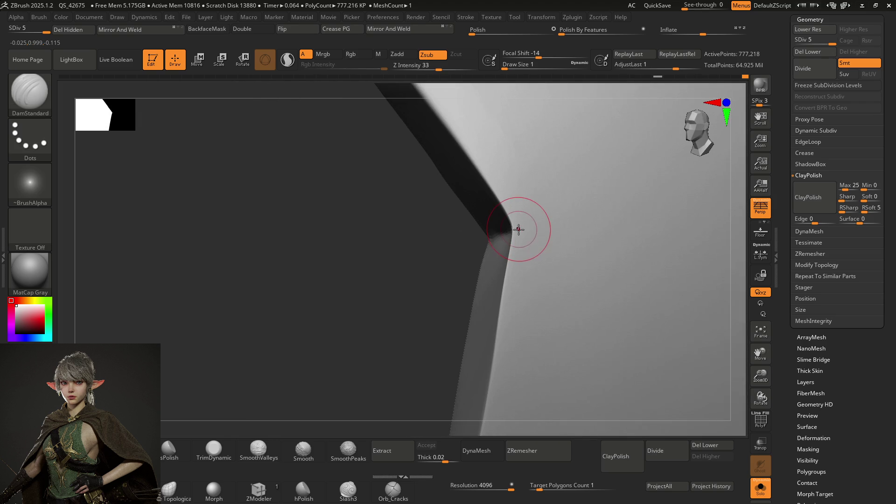
key("b")
key("m")
key("v")
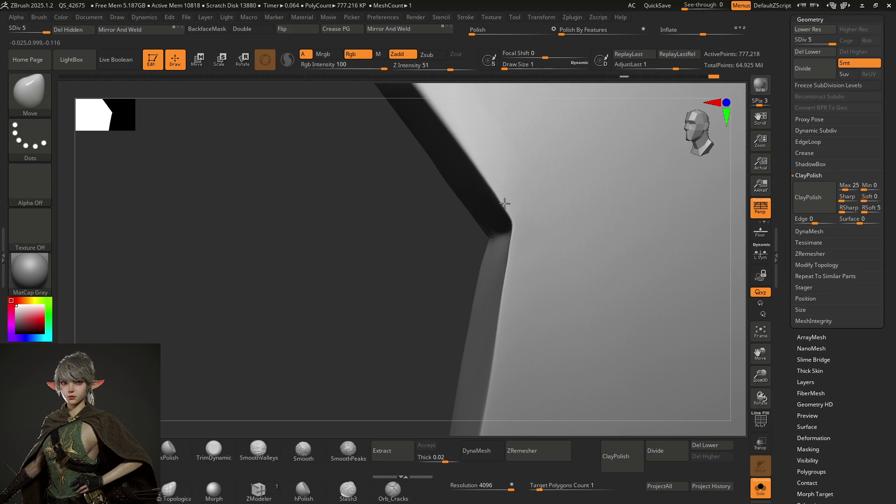
mouse_move(516, 234)
right_mouse_down()
mouse_move(532, 200)
mouse_move(501, 238)
mouse_move(518, 210)
mouse_move(519, 184)
mouse_move(509, 206)
mouse_move(486, 201)
right_mouse_up()
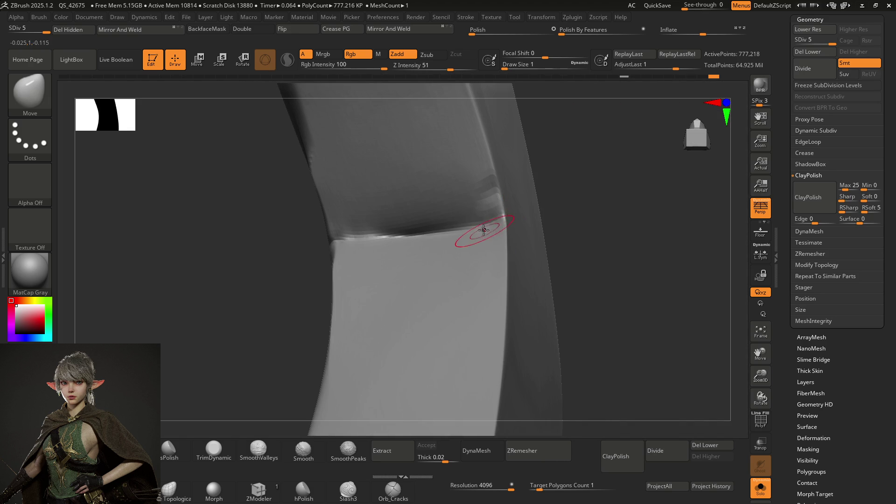
Polish the crease into flat planes with hPolish, undoing and redoing to compare
key("b")
key("h")
key("p")
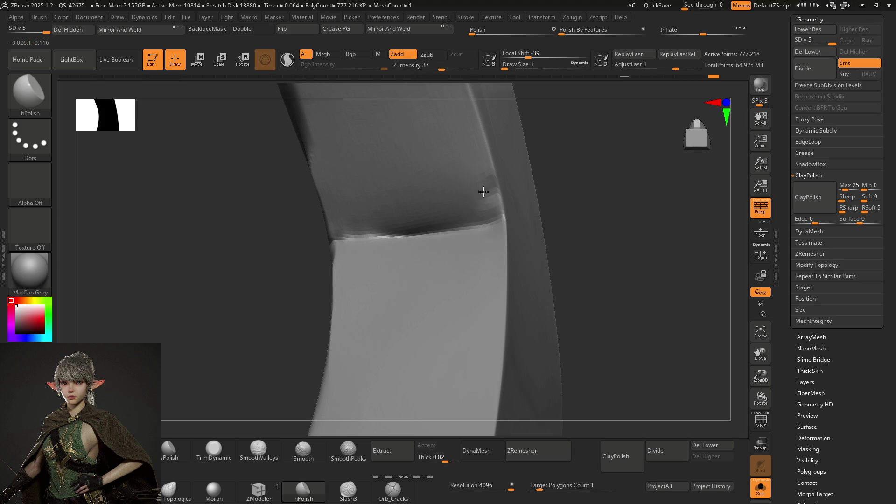
left_click_drag(483, 181, 494, 182)
key("ctrl+z")
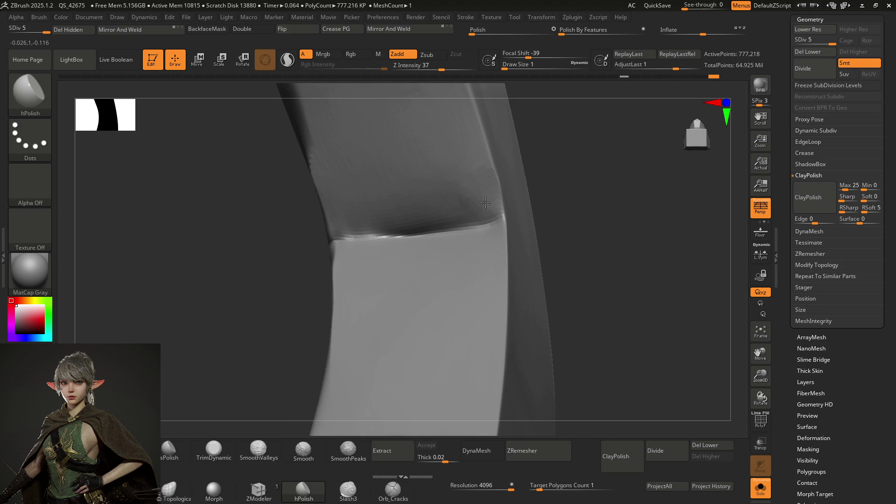
key("ctrl+shift+z")
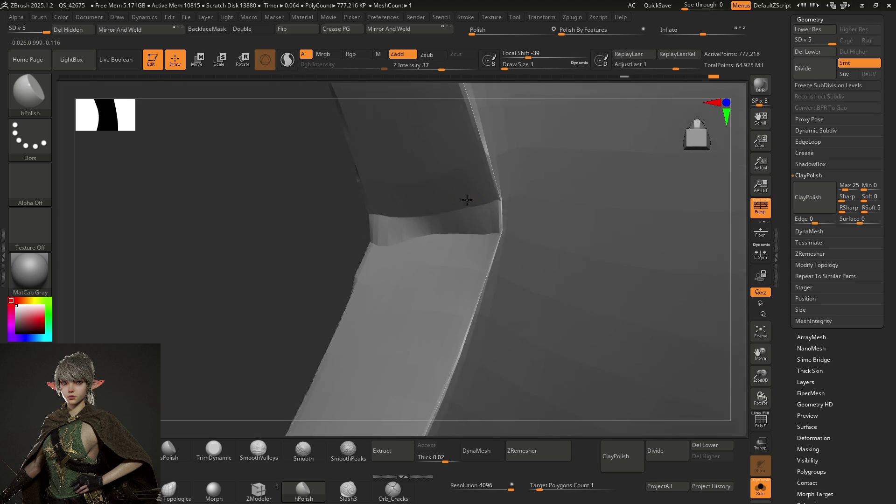
Undo to compare the seam before and after, then smooth the crease highlight
key("ctrl+z")
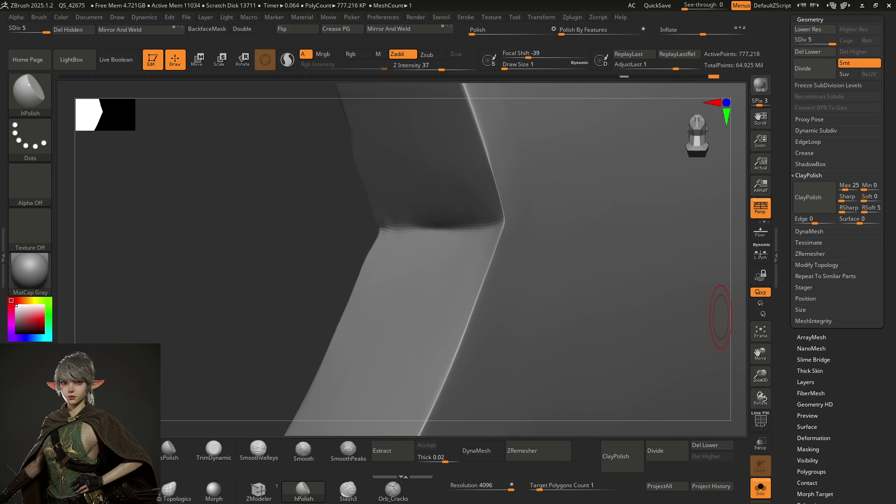
key("ctrl+z")
key("ctrl+z")
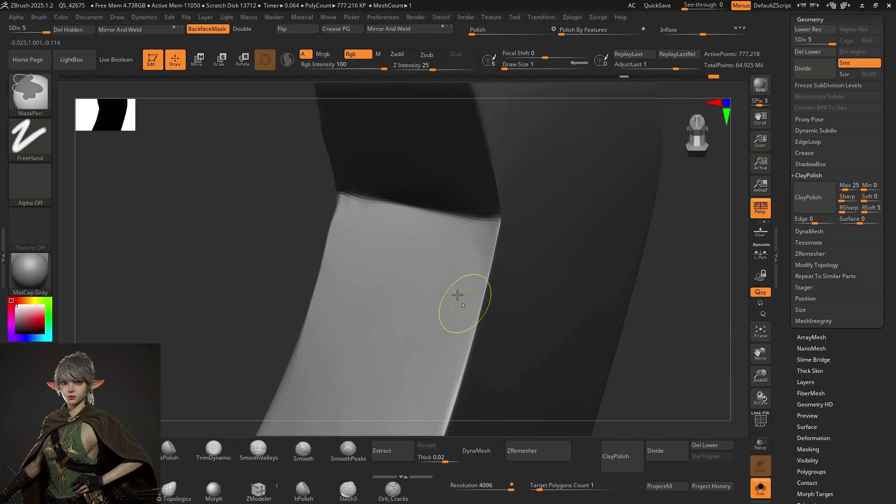
mouse_move(459, 280)
right_mouse_down()
mouse_move(452, 310)
mouse_move(458, 254)
mouse_move(453, 306)
mouse_move(430, 292)
mouse_move(440, 314)
mouse_move(434, 306)
right_mouse_up()
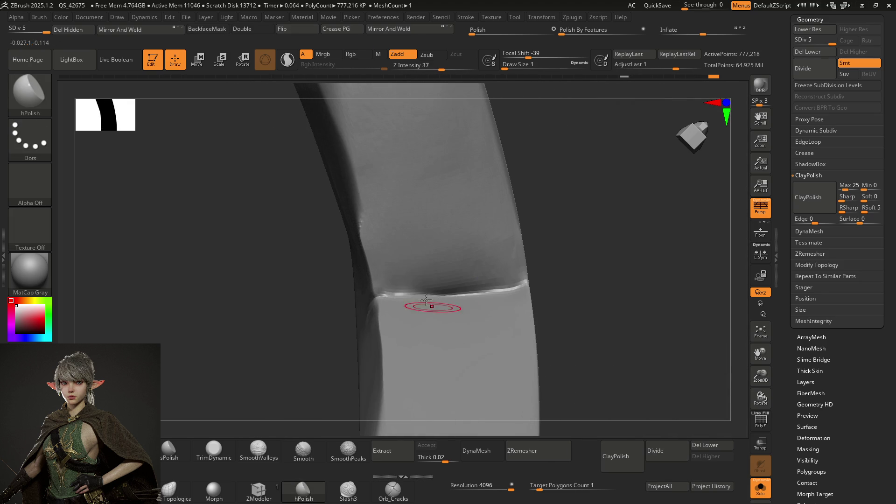
mouse_move(397, 282)
left_mouse_down()
mouse_move(390, 261)
mouse_move(382, 267)
left_mouse_up()
Deepen and extend the crease groove along the blade seam, then inspect it
right_click_drag(450, 276, 453, 280)
mouse_move(409, 254)
right_mouse_down()
mouse_move(399, 263)
mouse_move(380, 256)
mouse_move(400, 254)
mouse_move(386, 256)
right_mouse_up()
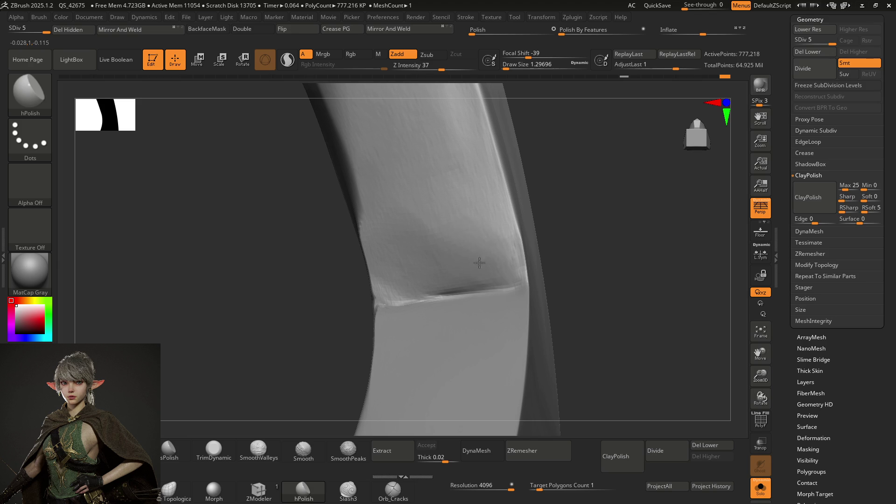
left_click_drag(484, 260, 439, 274)
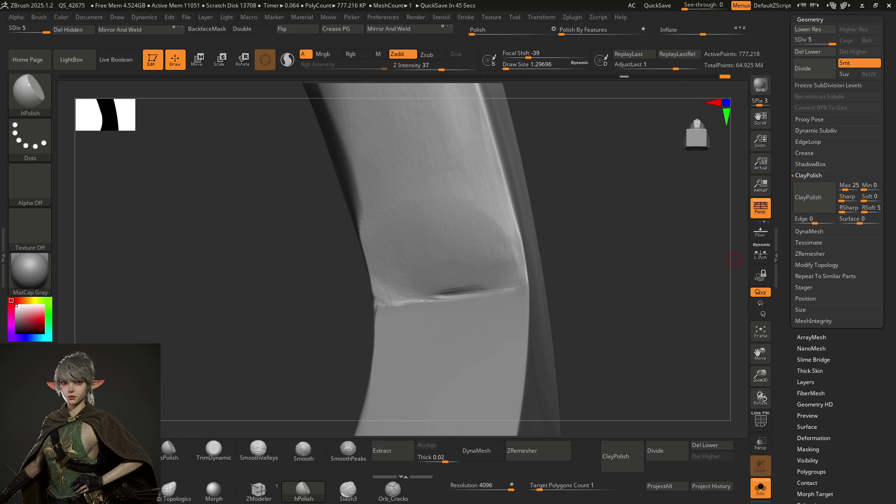
left_click_drag(734, 259, 574, 294)
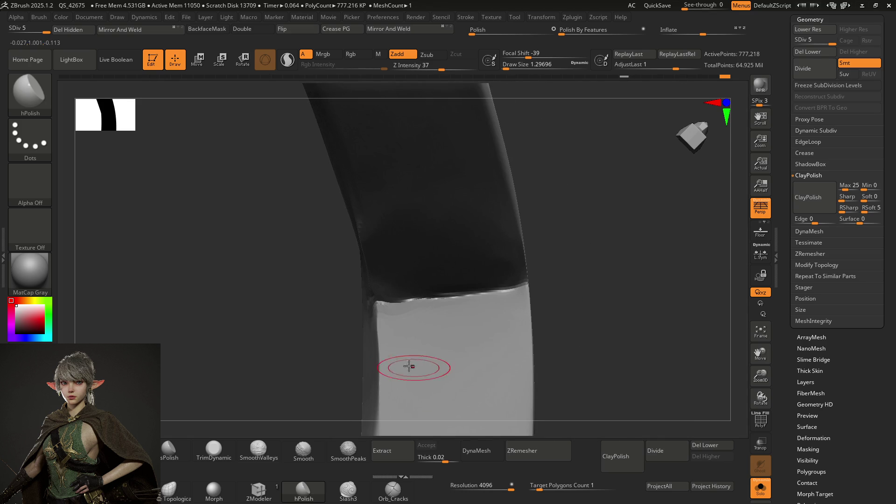
Inspect the seam from several sides and drop the brush Draw Size to 1 with S1
mouse_move(401, 234)
right_mouse_down()
mouse_move(380, 248)
mouse_move(421, 238)
mouse_move(443, 224)
mouse_move(436, 219)
right_mouse_up()
mouse_move(413, 294)
right_mouse_down()
mouse_move(406, 254)
mouse_move(401, 304)
right_mouse_up()
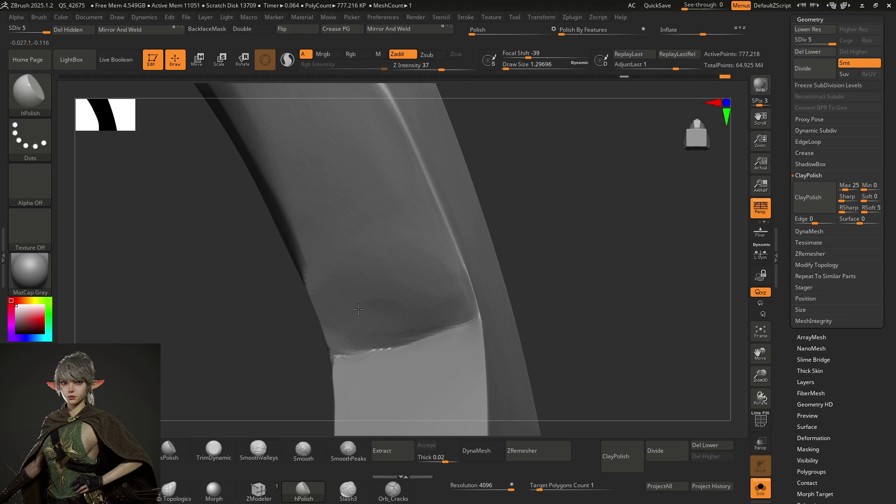
mouse_move(416, 290)
right_mouse_down()
mouse_move(410, 239)
mouse_move(406, 265)
mouse_move(390, 236)
mouse_move(420, 267)
right_mouse_up()
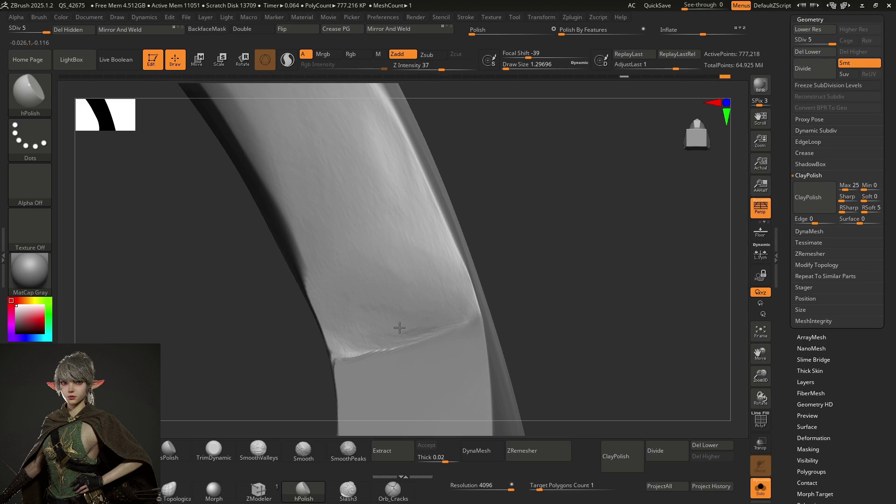
mouse_move(426, 290)
right_mouse_down()
mouse_move(424, 340)
mouse_move(411, 300)
mouse_move(425, 283)
mouse_move(420, 315)
mouse_move(425, 296)
mouse_move(439, 344)
mouse_move(424, 244)
mouse_move(437, 268)
mouse_move(422, 236)
mouse_move(428, 242)
mouse_move(425, 286)
mouse_move(426, 251)
mouse_move(410, 256)
mouse_move(383, 243)
right_mouse_up()
type("s1")
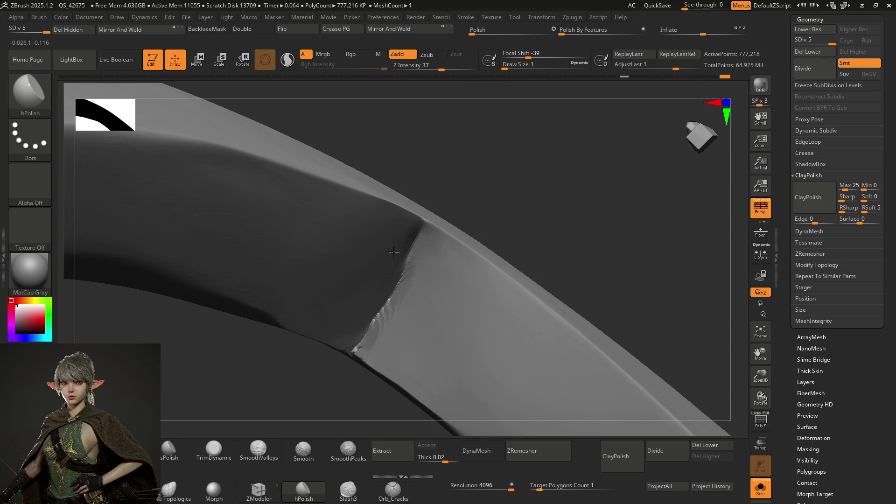
Smooth out the jagged chips along the crease with Shift-smoothing
mouse_move(394, 300)
right_mouse_down()
mouse_move(416, 306)
mouse_move(417, 288)
mouse_move(407, 290)
right_mouse_up()
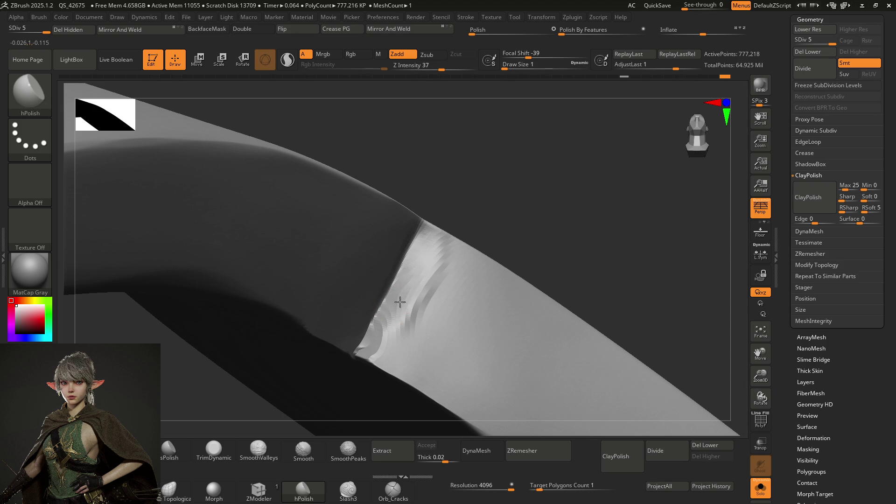
key("shift")
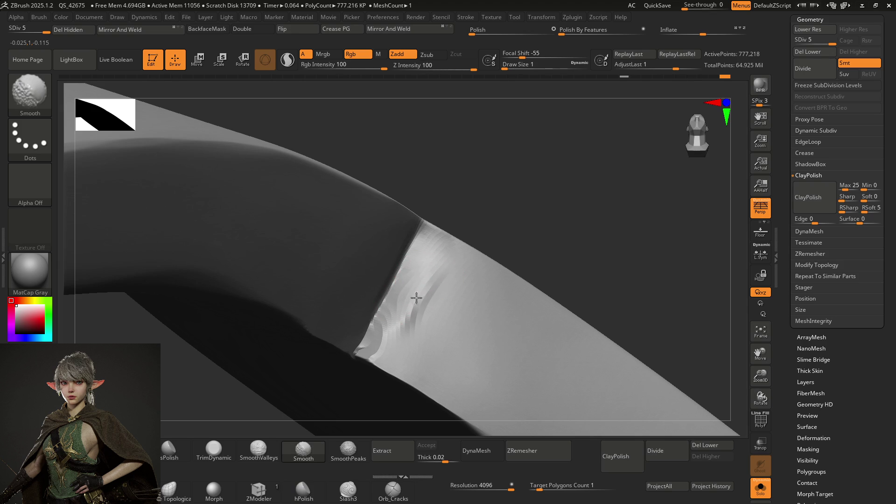
mouse_move(423, 287)
right_mouse_down()
mouse_move(433, 262)
mouse_move(439, 296)
mouse_move(442, 275)
mouse_move(416, 316)
right_mouse_up()
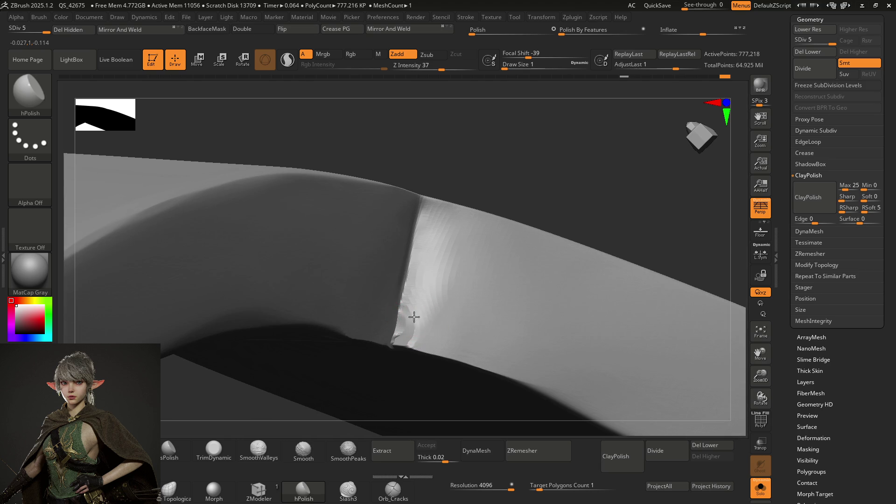
mouse_move(407, 329)
left_mouse_down()
mouse_move(402, 334)
mouse_move(421, 312)
mouse_move(412, 322)
mouse_move(426, 245)
mouse_move(441, 226)
mouse_move(430, 212)
mouse_move(429, 256)
left_mouse_up()
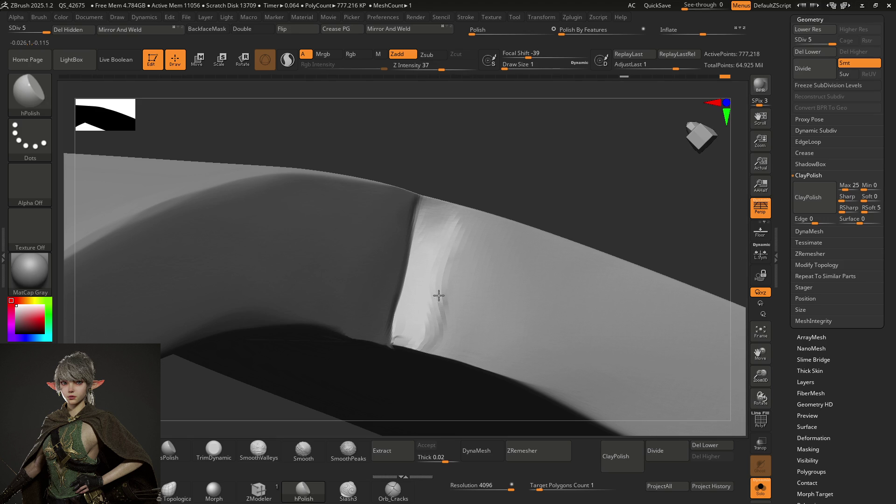
Polish the crease faces flatter, checking them from new angles
mouse_move(430, 307)
left_mouse_down()
mouse_move(414, 338)
mouse_move(430, 329)
mouse_move(437, 337)
left_mouse_up()
mouse_move(435, 293)
left_mouse_down()
mouse_move(416, 324)
mouse_move(444, 321)
mouse_move(462, 351)
mouse_move(450, 304)
left_mouse_up()
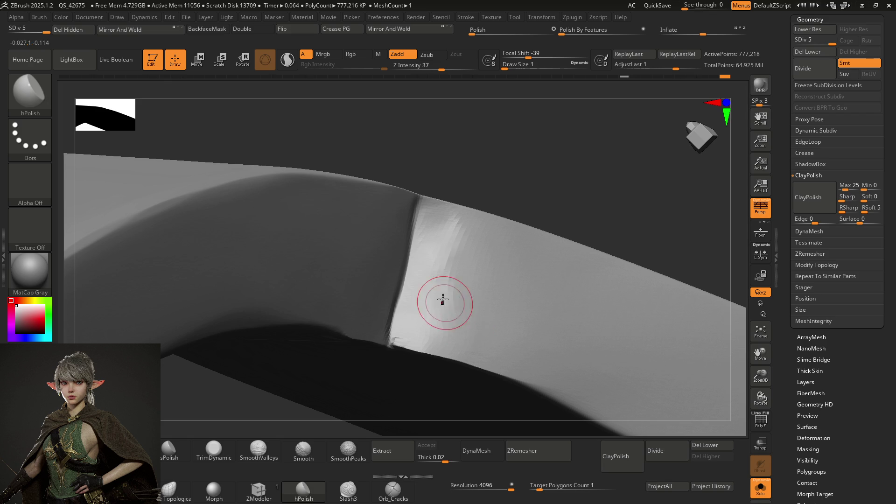
left_click_drag(422, 270, 447, 276)
mouse_move(446, 275)
right_mouse_down()
mouse_move(434, 256)
mouse_move(440, 277)
mouse_move(444, 256)
mouse_move(450, 284)
mouse_move(459, 267)
mouse_move(450, 256)
mouse_move(461, 290)
mouse_move(455, 276)
right_mouse_up()
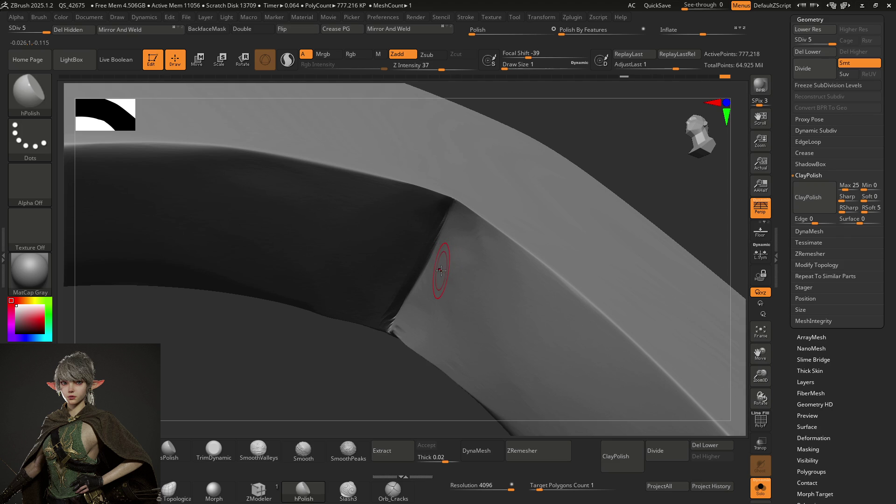
mouse_move(449, 270)
right_mouse_down()
mouse_move(468, 244)
mouse_move(461, 253)
right_mouse_up()
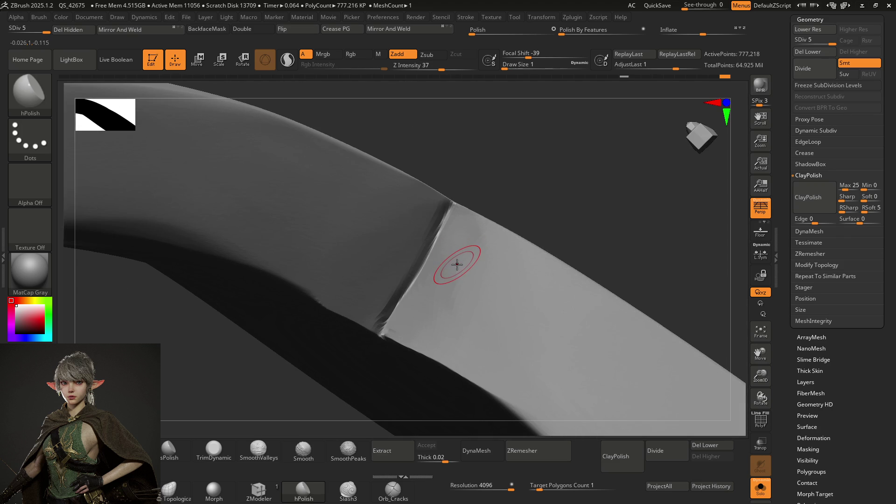
mouse_move(455, 265)
right_mouse_down()
mouse_move(460, 276)
mouse_move(466, 257)
mouse_move(450, 262)
mouse_move(467, 249)
mouse_move(450, 244)
mouse_move(440, 280)
mouse_move(451, 265)
right_mouse_up()
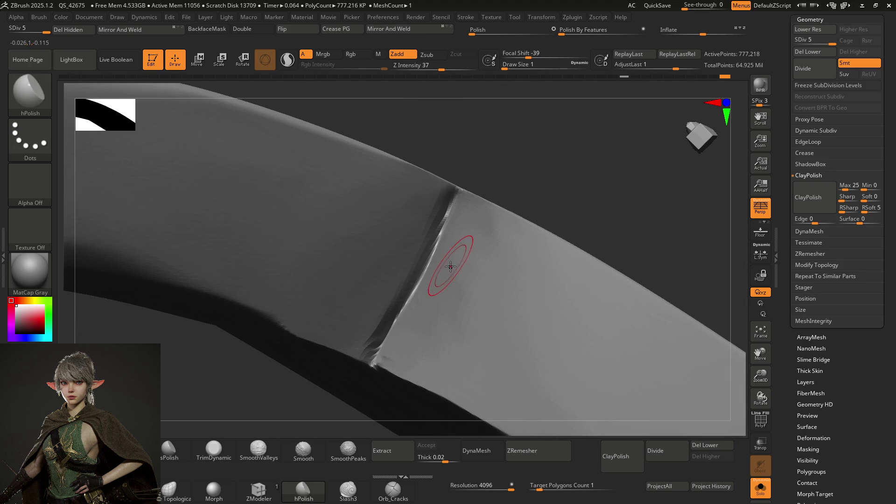
Fine-tune the brush size, then nudge the crease edge slightly outward with the Move brush
key("bracketright")
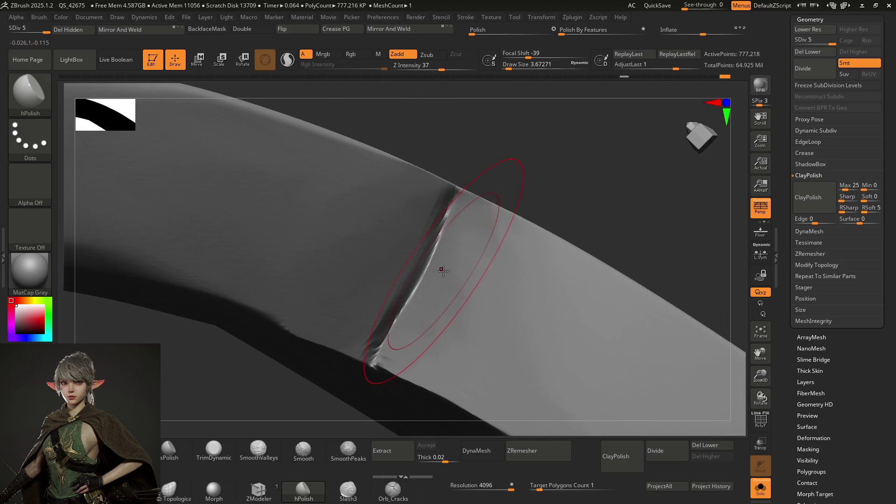
key("bracketleft")
key("bracketleft")
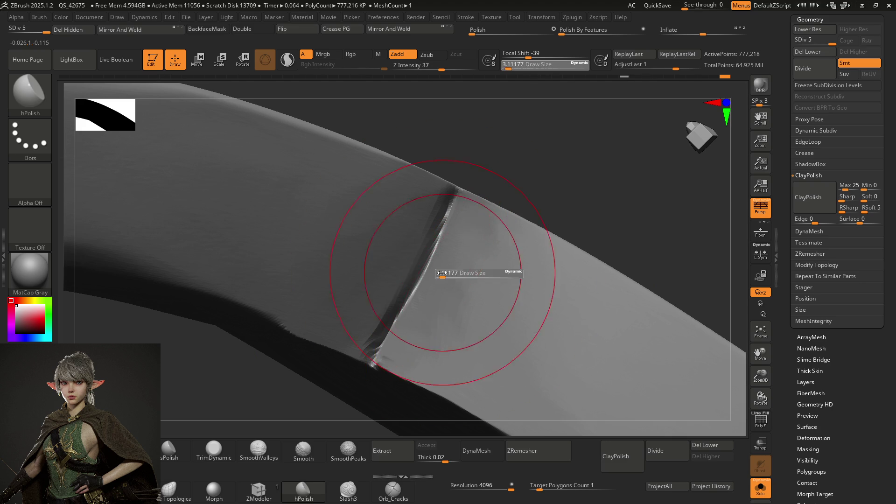
right_click_drag(436, 268, 429, 263)
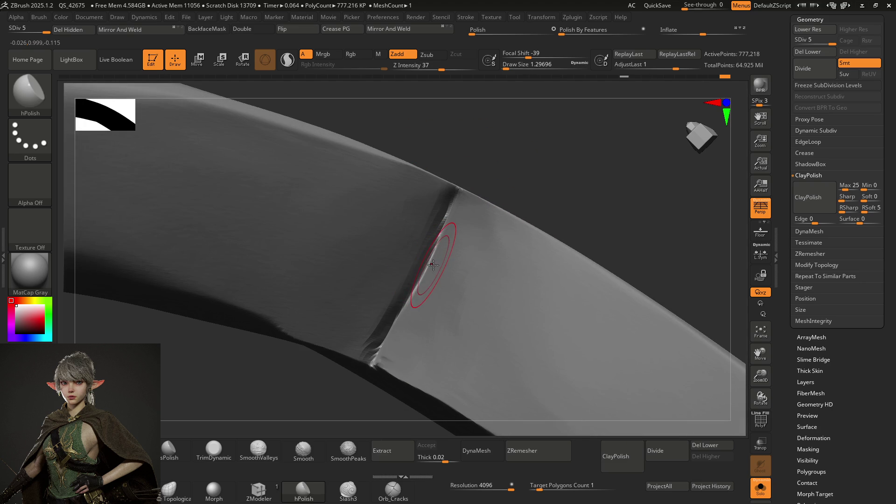
key("b")
key("m")
key("v")
left_click_drag(432, 267, 419, 284)
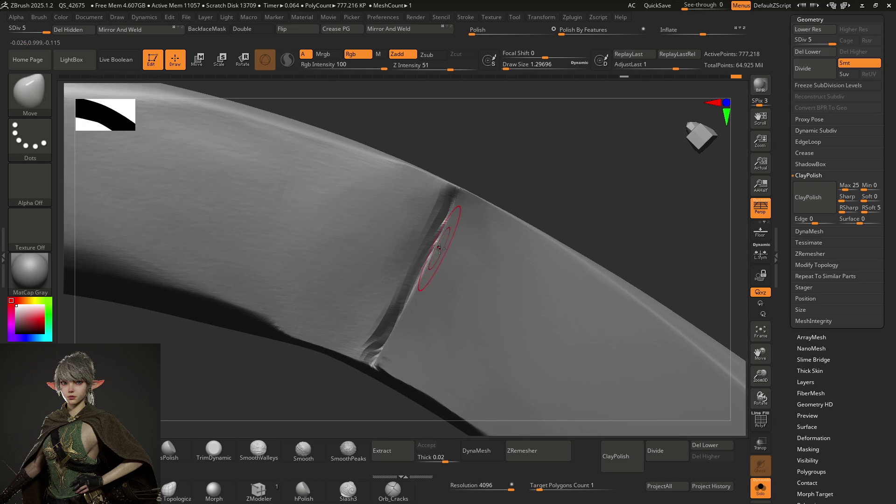
Reshape the right side of the crease with the Move brush
mouse_move(416, 293)
right_mouse_down()
mouse_move(451, 264)
mouse_move(464, 266)
mouse_move(444, 260)
mouse_move(460, 238)
mouse_move(442, 224)
mouse_move(445, 253)
mouse_move(430, 230)
mouse_move(442, 263)
mouse_move(426, 235)
mouse_move(437, 237)
mouse_move(426, 260)
mouse_move(447, 247)
right_mouse_up()
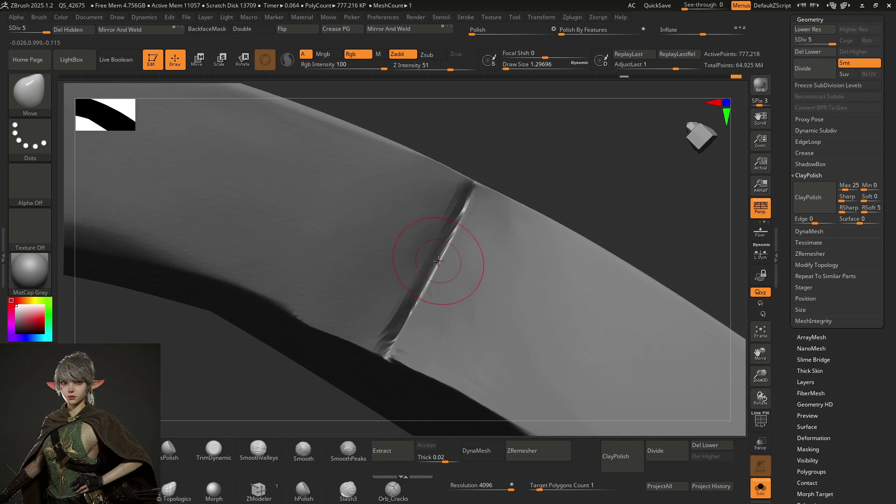
mouse_move(440, 260)
right_mouse_down()
mouse_move(452, 230)
mouse_move(449, 255)
mouse_move(441, 242)
mouse_move(445, 261)
mouse_move(444, 244)
right_mouse_up()
key("b")
key("h")
key("p")
With hPolish at draw size 1, smooth the faces beside the seam, orbiting to check
key("s")
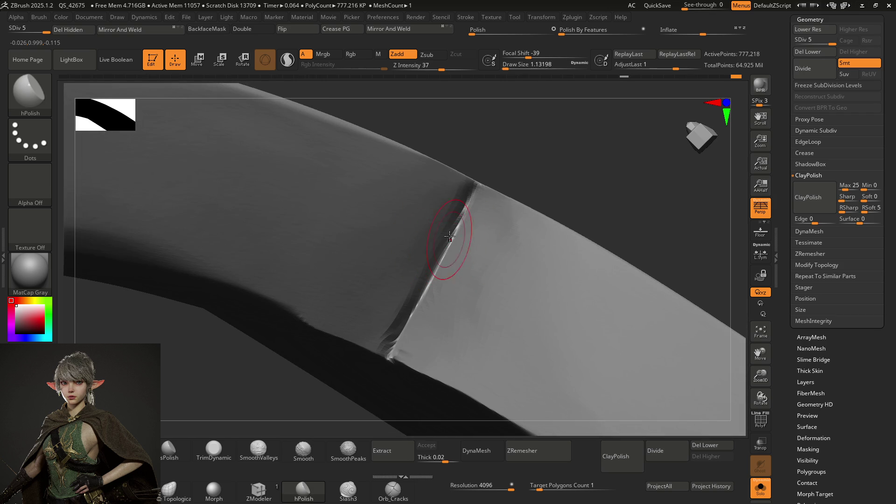
mouse_move(454, 206)
right_mouse_down()
mouse_move(448, 201)
mouse_move(422, 260)
right_mouse_up()
key("s")
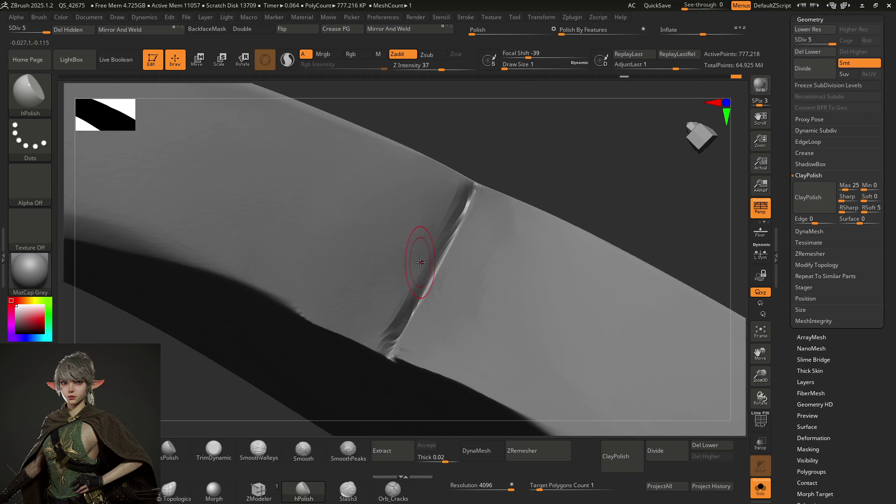
right_click_drag(437, 241, 439, 236)
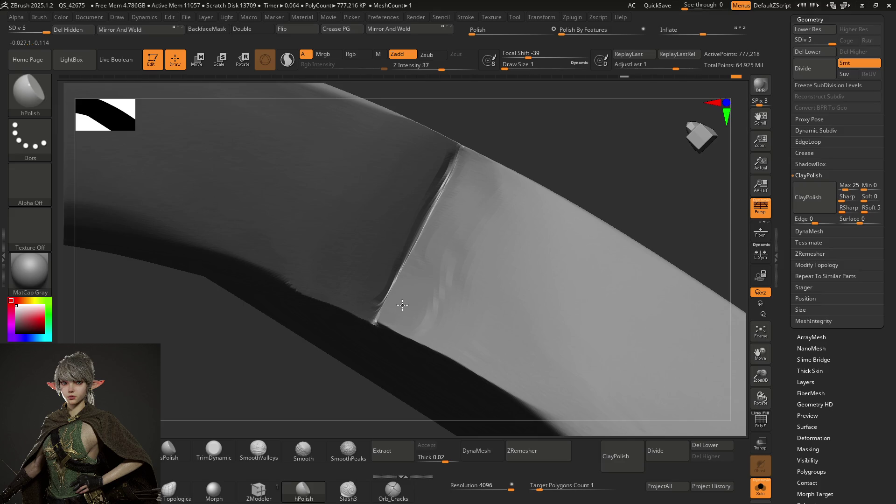
left_click(470, 217)
left_click_drag(459, 232, 446, 272, "shift")
mouse_move(427, 298)
right_mouse_down()
mouse_move(464, 237)
mouse_move(450, 260)
mouse_move(464, 220)
mouse_move(467, 231)
right_mouse_up()
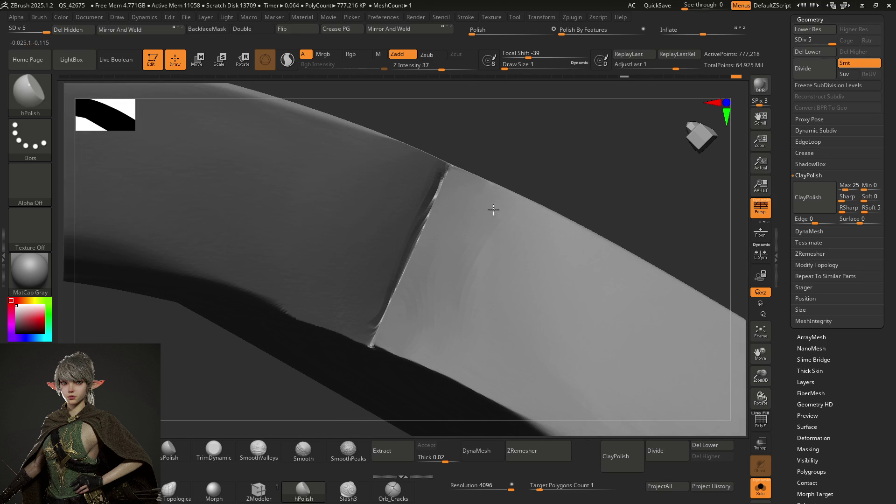
right_click_drag(481, 220, 468, 294)
left_click_drag(468, 294, 461, 261, "shift")
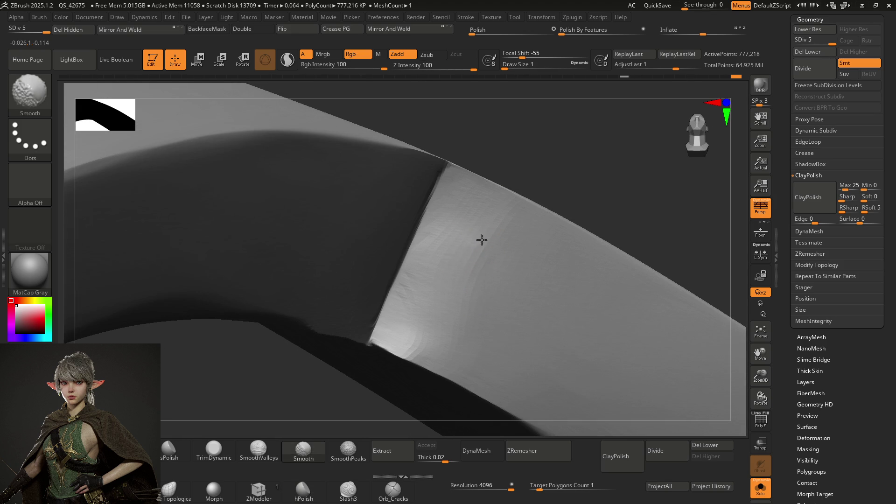
Shift-smooth the wrinkle along the blade seam, leaving a crisp join
mouse_move(477, 223)
right_mouse_down()
mouse_move(444, 310)
mouse_move(420, 280)
right_mouse_up()
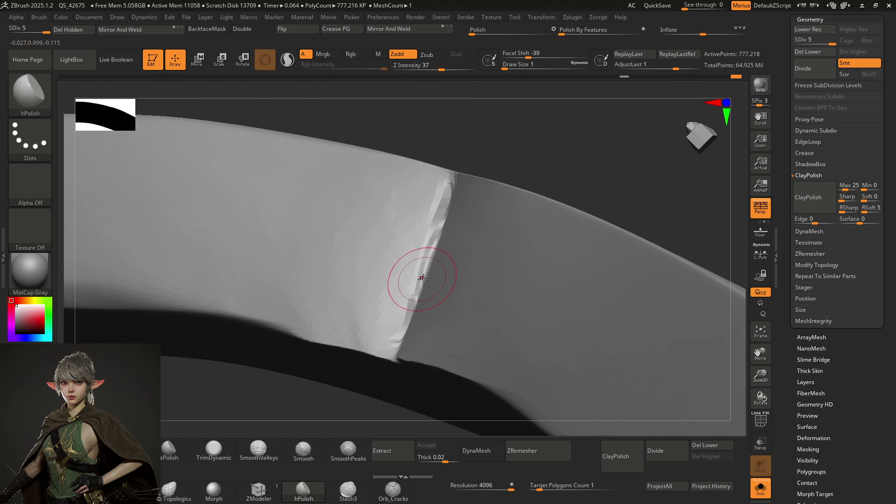
mouse_move(397, 219)
right_mouse_down()
mouse_move(404, 229)
mouse_move(408, 198)
mouse_move(408, 224)
mouse_move(422, 229)
mouse_move(407, 218)
mouse_move(423, 206)
right_mouse_up()
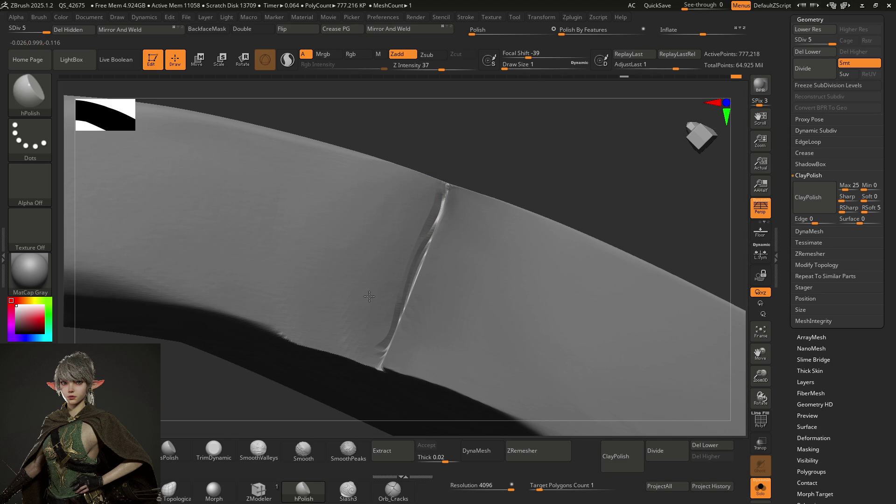
mouse_move(396, 260)
right_mouse_down()
mouse_move(400, 280)
mouse_move(429, 248)
mouse_move(434, 261)
mouse_move(427, 240)
mouse_move(424, 250)
mouse_move(433, 190)
mouse_move(424, 237)
mouse_move(444, 232)
mouse_move(436, 211)
mouse_move(437, 228)
right_mouse_up()
key("shift")
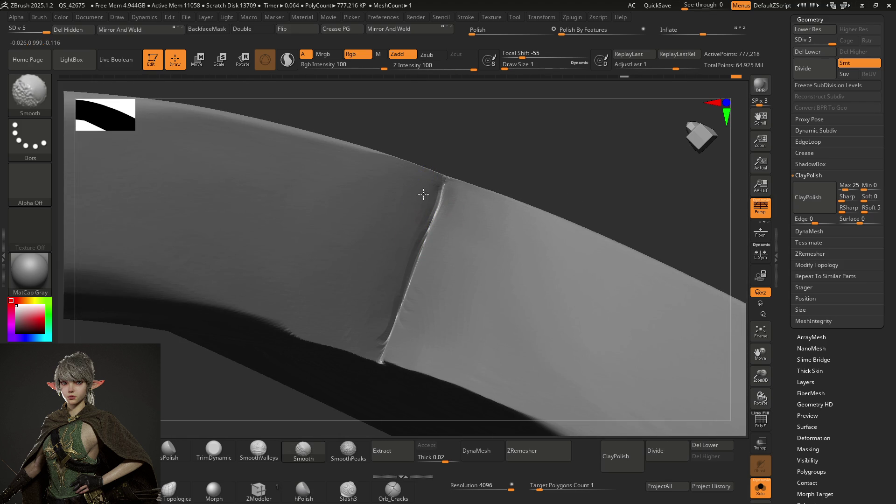
left_click_drag(383, 302, 380, 290, "shift")
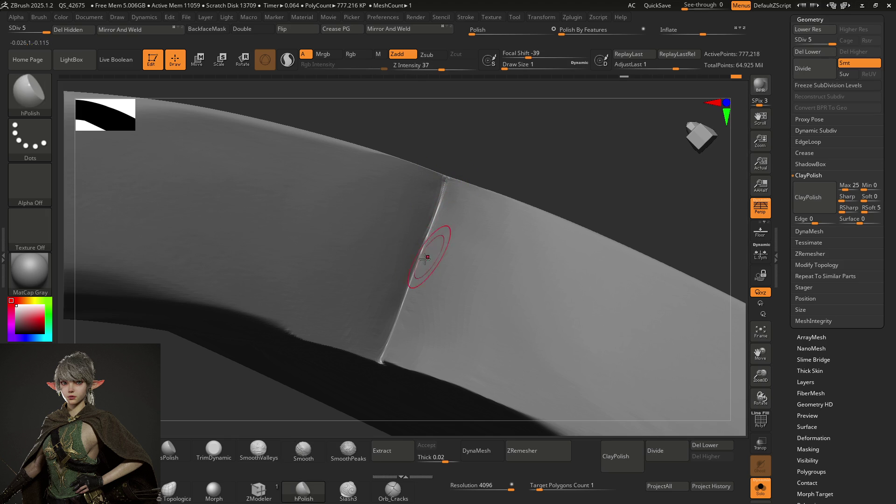
At the blade corner, set the hPolish brush Draw Size to about 1.03
mouse_move(430, 256)
right_mouse_down()
mouse_move(442, 288)
mouse_move(426, 240)
mouse_move(418, 294)
mouse_move(440, 216)
mouse_move(466, 234)
mouse_move(476, 196)
mouse_move(506, 326)
mouse_move(466, 260)
right_mouse_up()
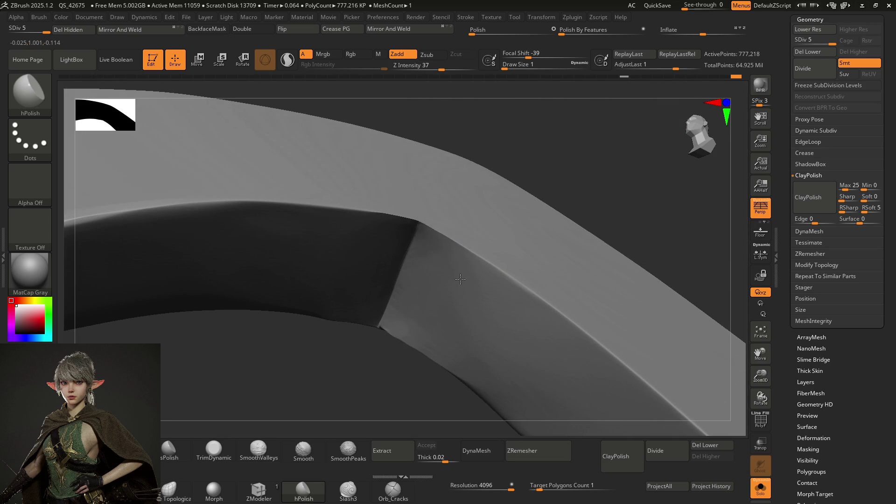
mouse_move(437, 254)
right_mouse_down()
mouse_move(446, 258)
mouse_move(422, 260)
mouse_move(444, 194)
right_mouse_up()
key("s")
left_click_drag(429, 228, 430, 228)
mouse_move(430, 228)
right_mouse_down()
mouse_move(436, 218)
mouse_move(380, 220)
mouse_move(426, 234)
mouse_move(437, 270)
mouse_move(445, 226)
right_mouse_up()
key("ctrl")
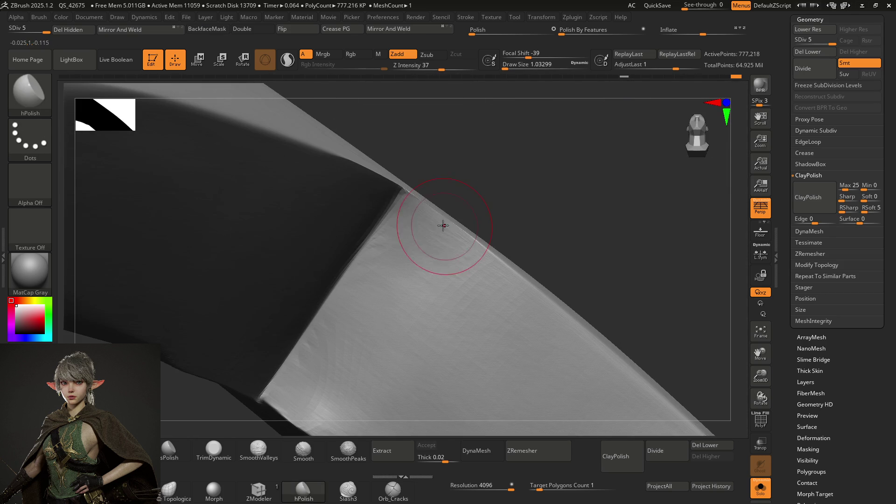